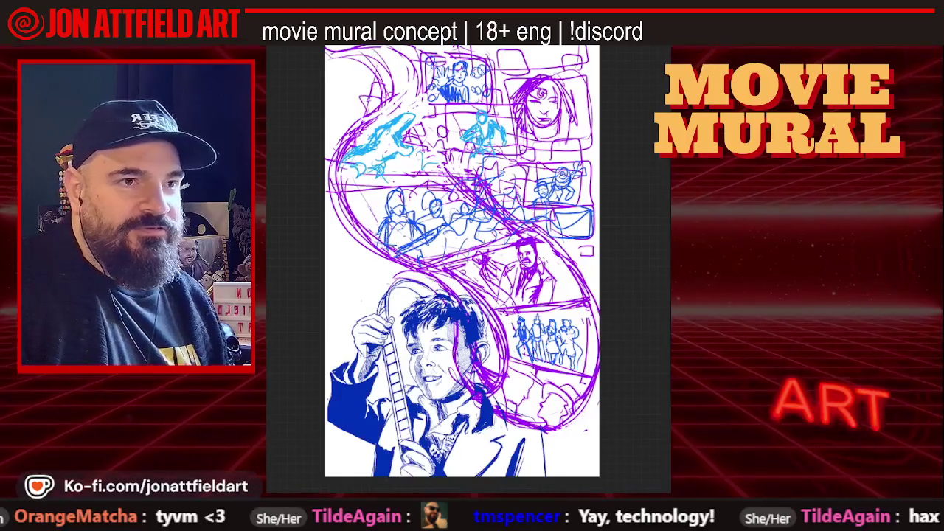
# Rework strokes over the four-figure panel, undo a stray round head stroke, and fit the mural in view.
pyautogui.scroll(3, 423, 414)
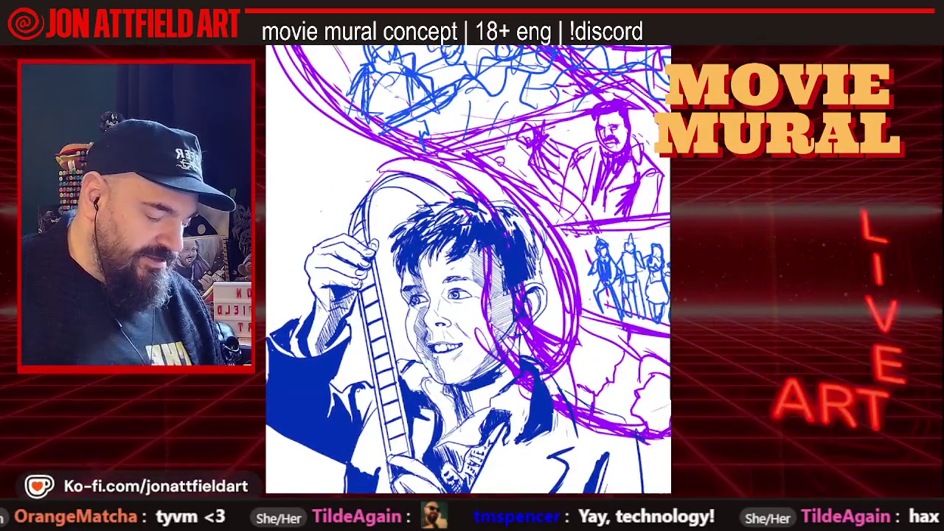
pyautogui.scroll(-3, 468, 269)
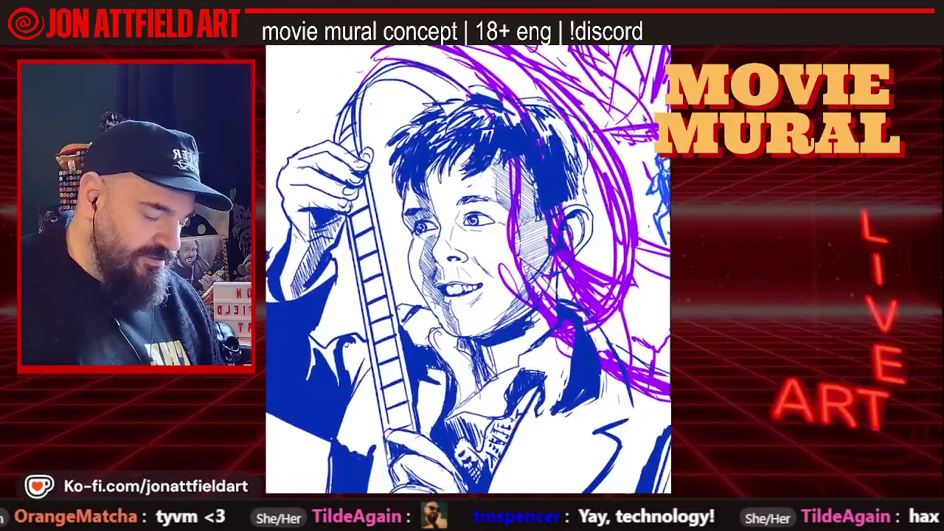
pyautogui.scroll(2, 469, 269)
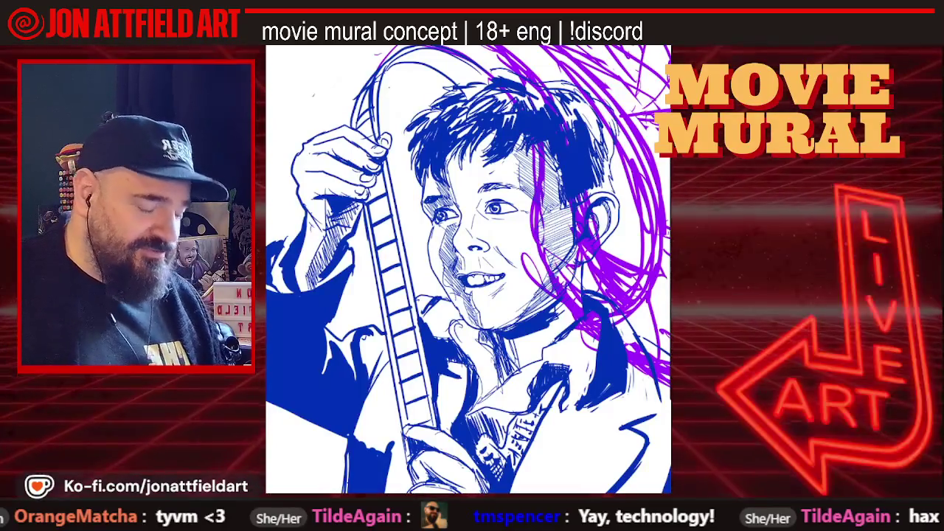
pyautogui.scroll(-1, 468, 269)
pyautogui.scroll(-1, 468, 251)
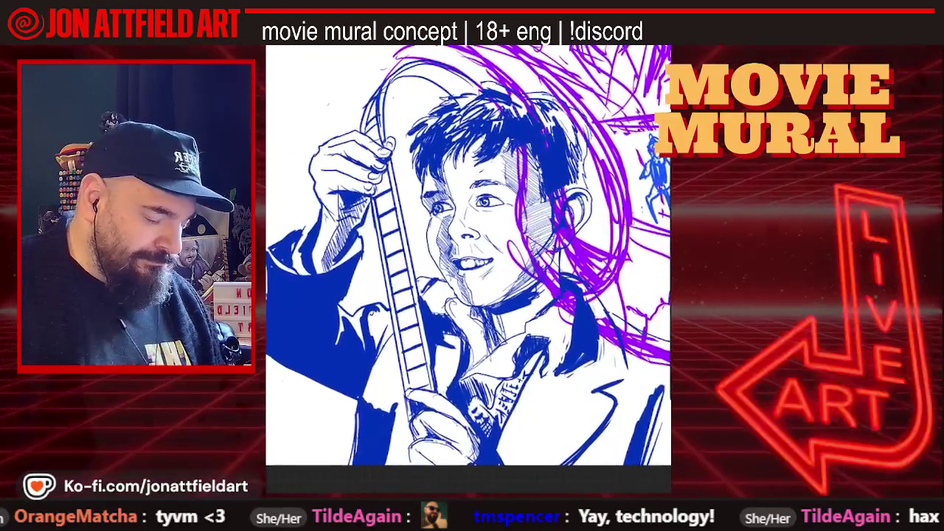
pyautogui.scroll(-1, 468, 251)
pyautogui.scroll(-2, 479, 251)
pyautogui.scroll(-1, 479, 250)
pyautogui.scroll(-1, 472, 259)
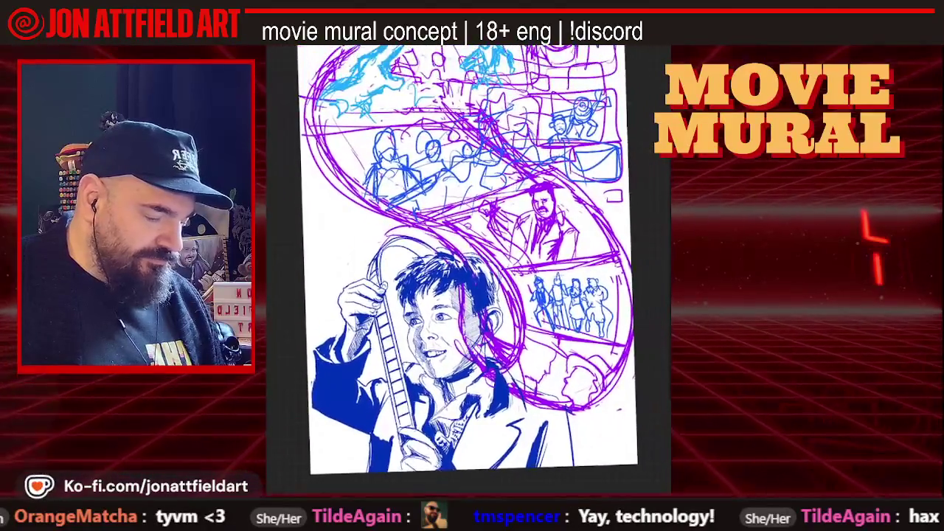
pyautogui.scroll(-1, 472, 258)
pyautogui.scroll(-1, 472, 259)
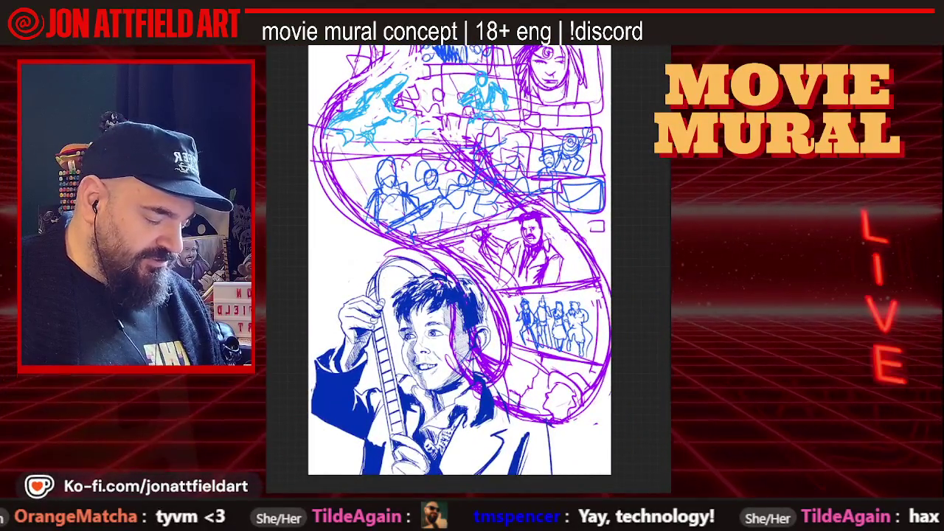
pyautogui.scroll(4, 553, 325)
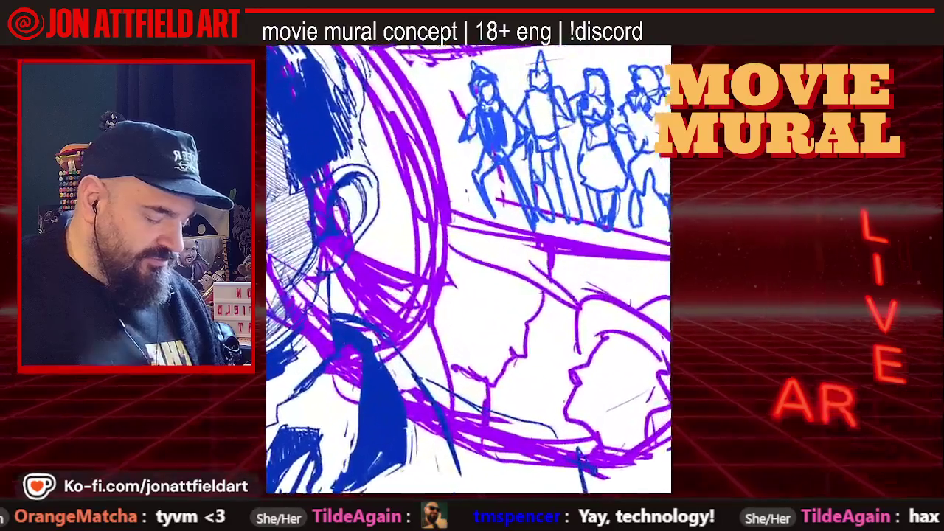
pyautogui.scroll(-1, 531, 244)
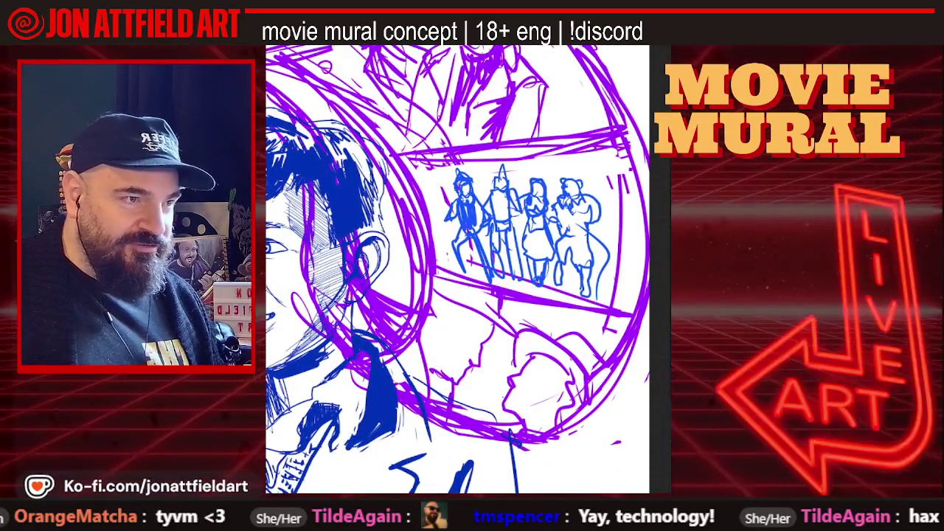
pyautogui.scroll(-2, 458, 258)
pyautogui.scroll(-2, 458, 259)
pyautogui.scroll(-2, 450, 259)
pyautogui.scroll(-2, 442, 258)
pyautogui.scroll(1, 389, 200)
pyautogui.scroll(2, 388, 200)
pyautogui.scroll(2, 388, 200)
pyautogui.scroll(2, 389, 200)
pyautogui.scroll(-1, 469, 269)
pyautogui.scroll(-1, 469, 269)
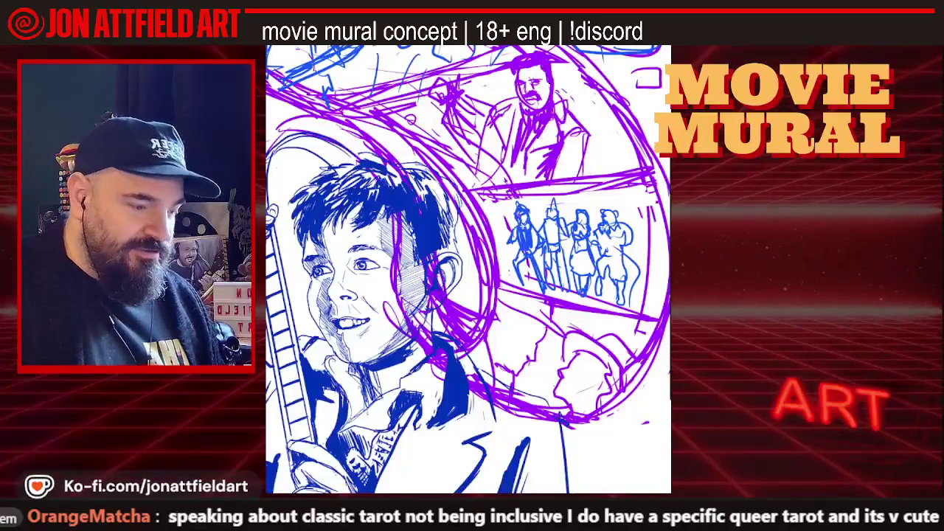
pyautogui.moveTo(451, 394); pyautogui.dragTo(481, 387)
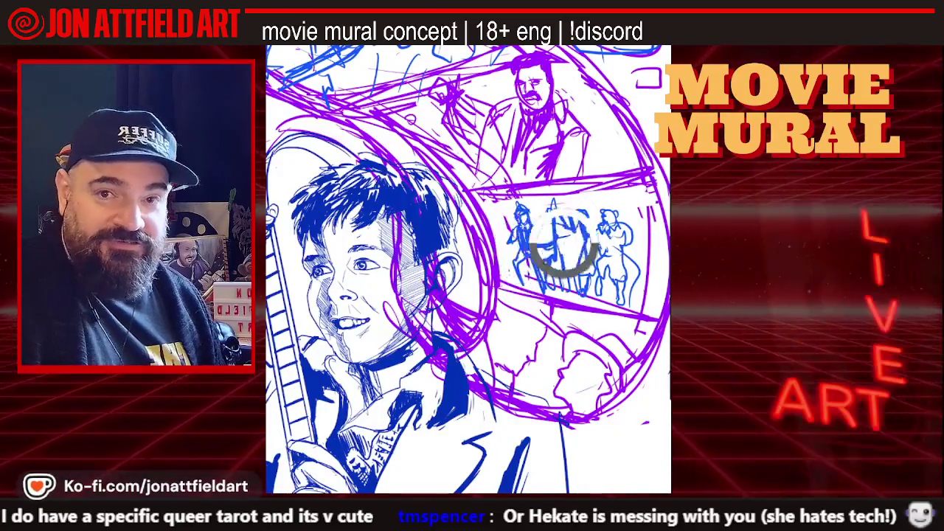
pyautogui.moveTo(574, 229); pyautogui.dragTo(569, 225)
pyautogui.hotkey('ctrl', 'z')
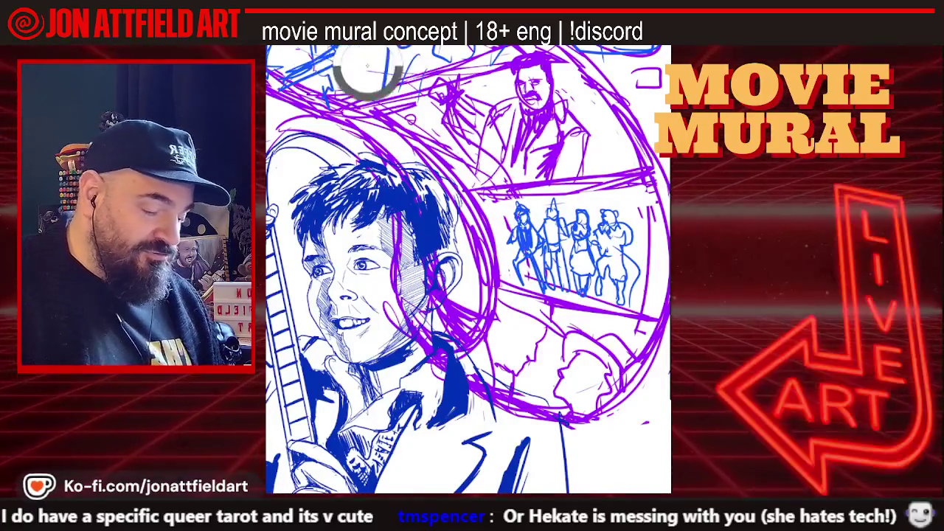
pyautogui.hotkey('ctrl', '0')
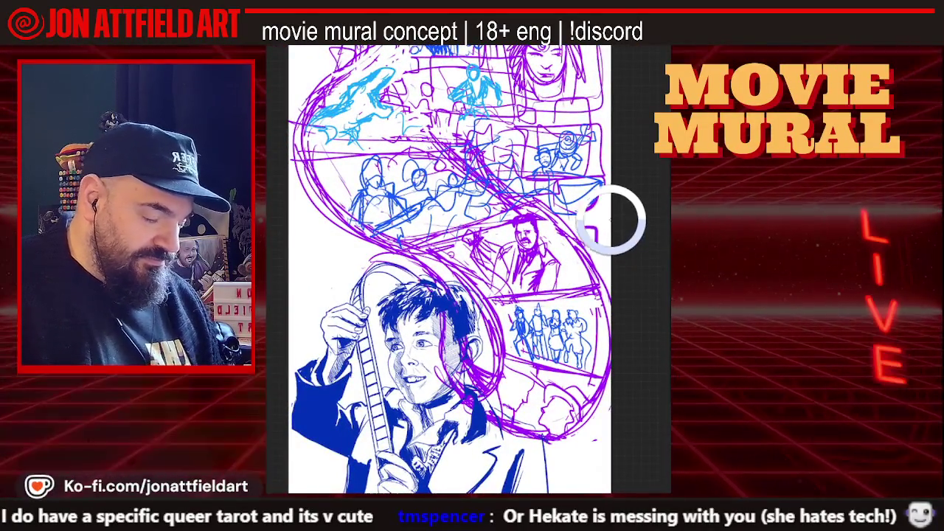
# Sketch blue figures across the upper and right-hand panels, plus a woman's face in the top panel.
pyautogui.moveTo(358, 118)
pyautogui.mouseDown()
pyautogui.moveTo(453, 85)
pyautogui.moveTo(463, 92)
pyautogui.moveTo(461, 59)
pyautogui.moveTo(479, 88)
pyautogui.mouseUp()
pyautogui.moveTo(443, 52); pyautogui.dragTo(476, 70)
pyautogui.moveTo(559, 151); pyautogui.dragTo(583, 136)
pyautogui.moveTo(545, 57); pyautogui.dragTo(549, 74)
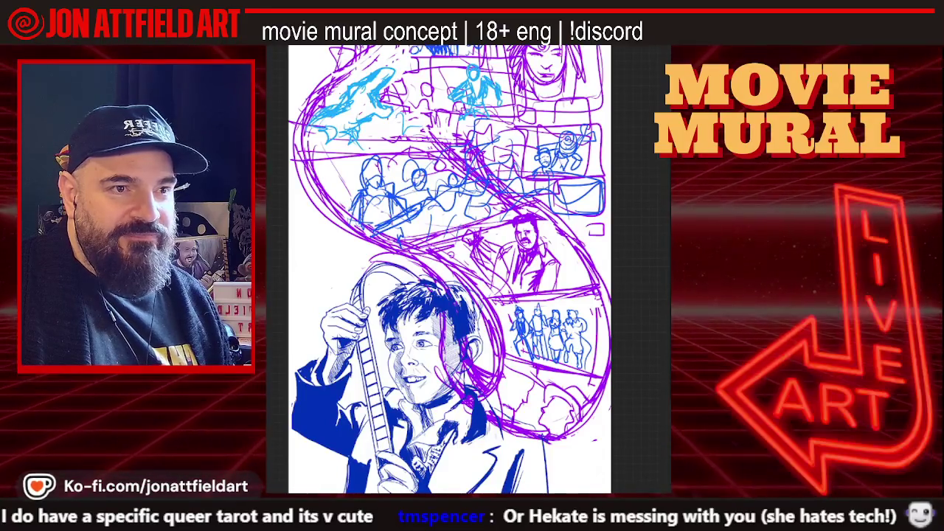
# Rotate the canvas slightly counter-clockwise, then switch to the browser showing the Shaft (1971) trailer.
pyautogui.scroll(5, 524, 251)
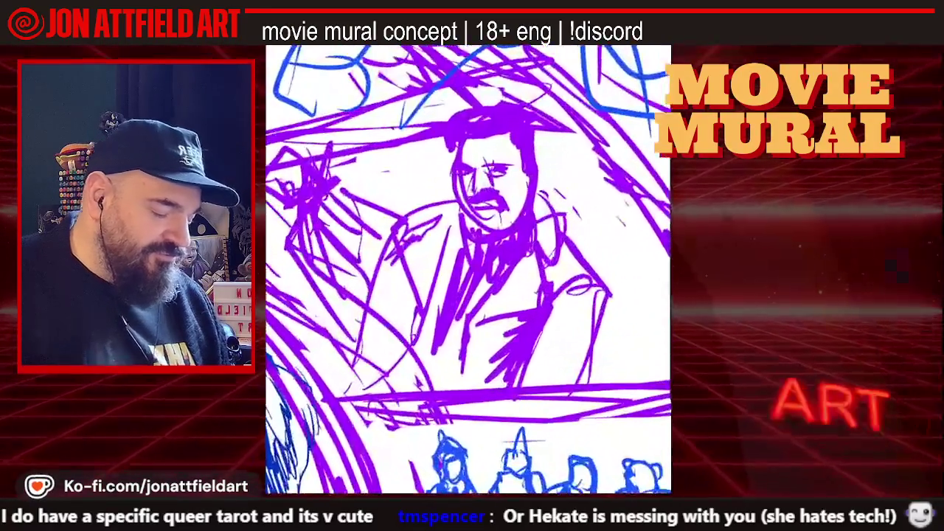
pyautogui.scroll(-2, 469, 269)
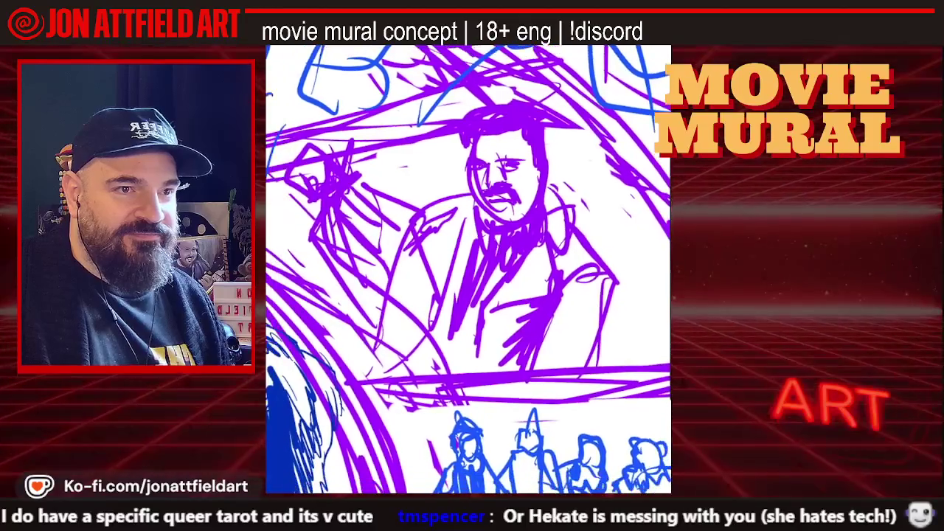
pyautogui.moveTo(468, 269); pyautogui.dragTo(457, 251)
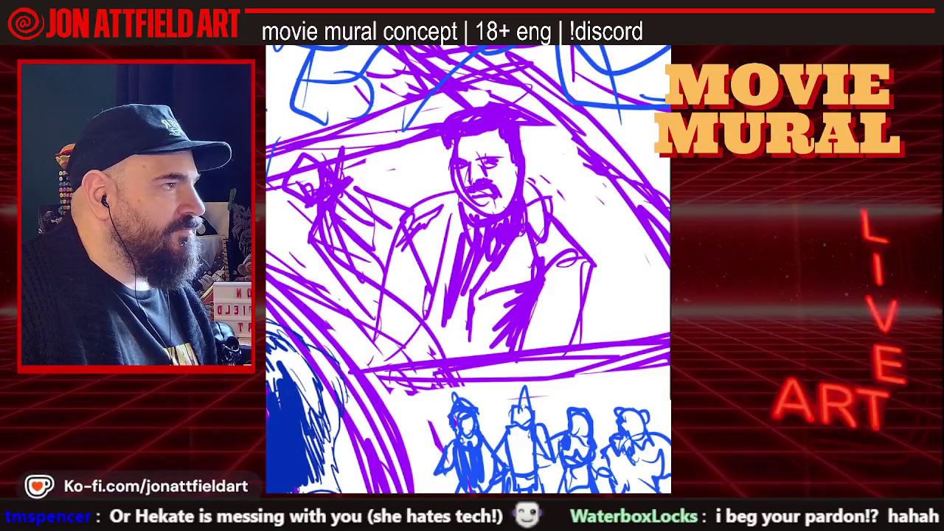
pyautogui.hotkey('alt', 'Tab')
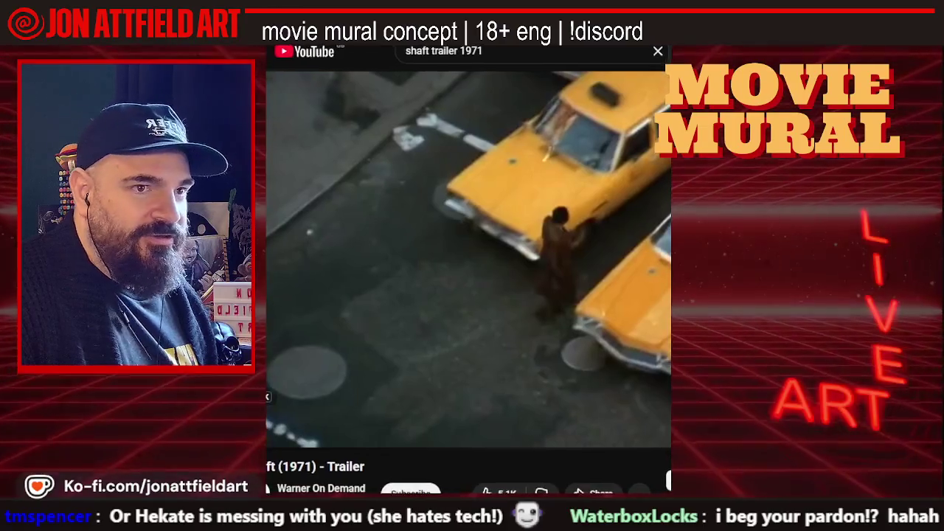
# Scroll the YouTube page and rewind the Shaft (1971) trailer to its beginning.
pyautogui.hscroll(1, 452, 218)
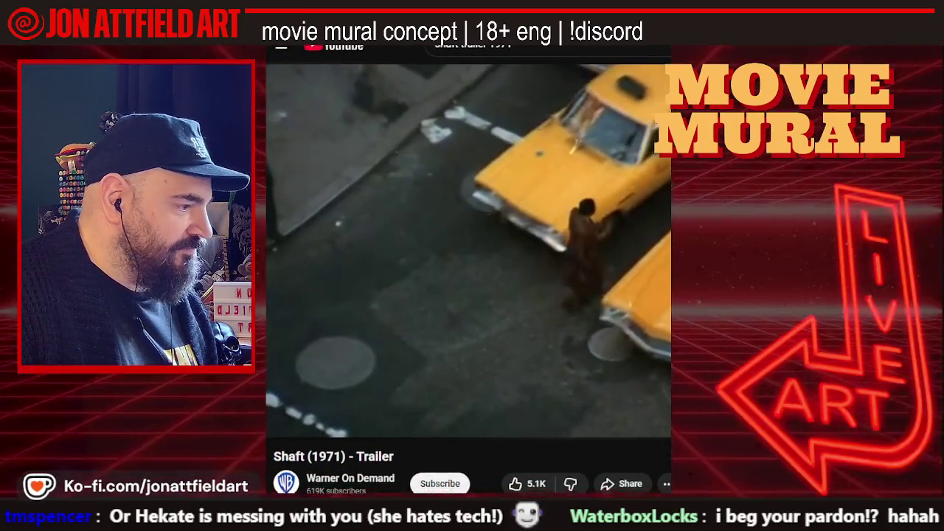
pyautogui.scroll(-3, 468, 258)
pyautogui.scroll(-1, 469, 258)
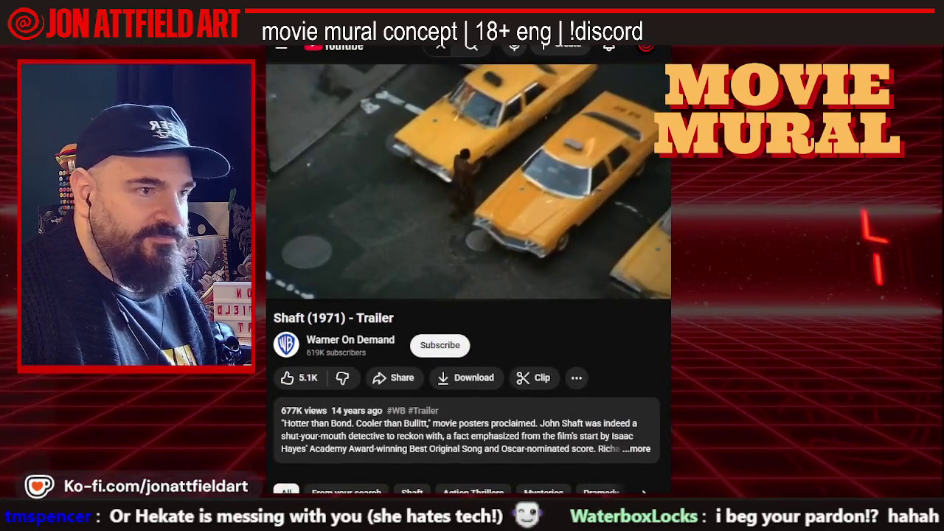
pyautogui.scroll(1, 469, 258)
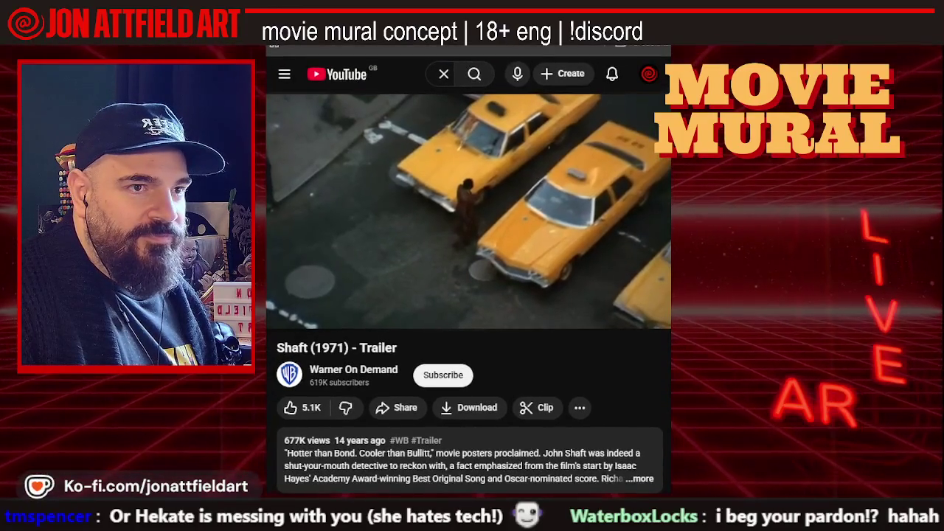
pyautogui.moveTo(283, 295); pyautogui.dragTo(279, 314)
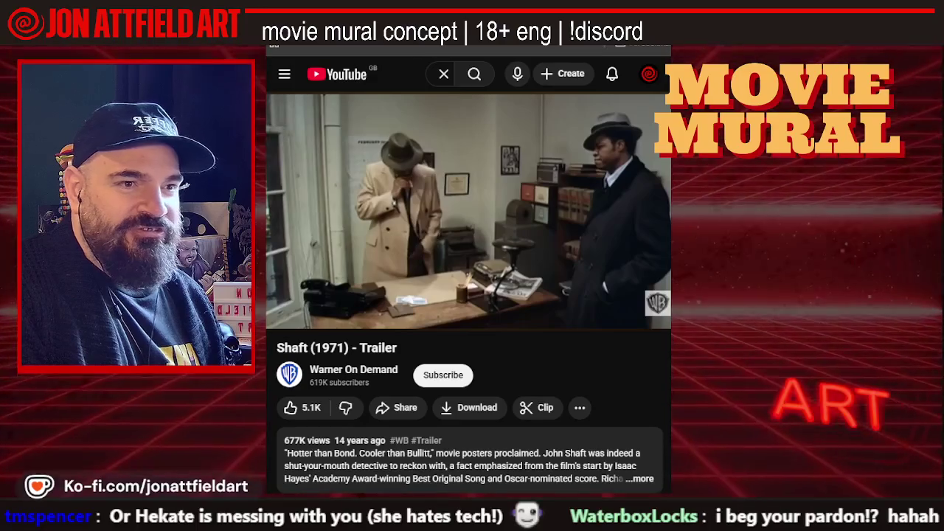
# Play the trailer to 2:07, then return to results and open the Shaft (1971) Official Trailer.
pyautogui.press('space')
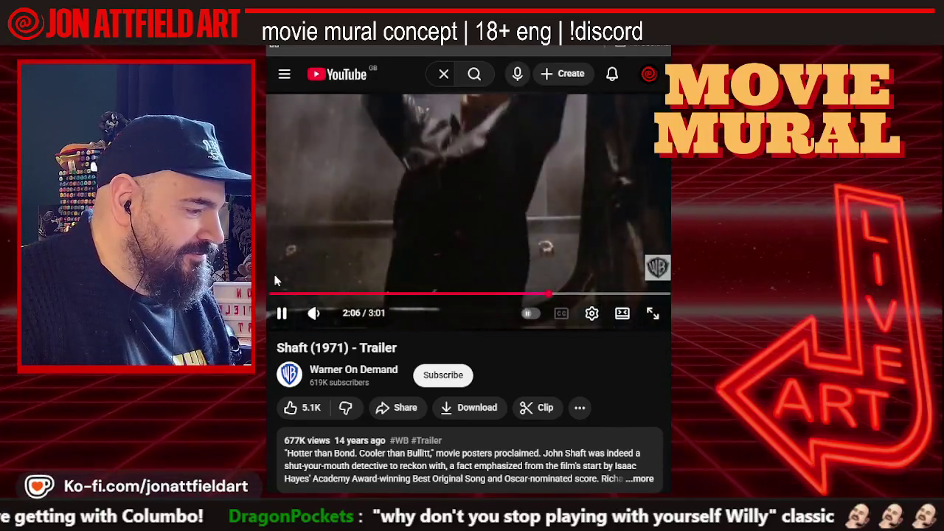
pyautogui.click(281, 313)
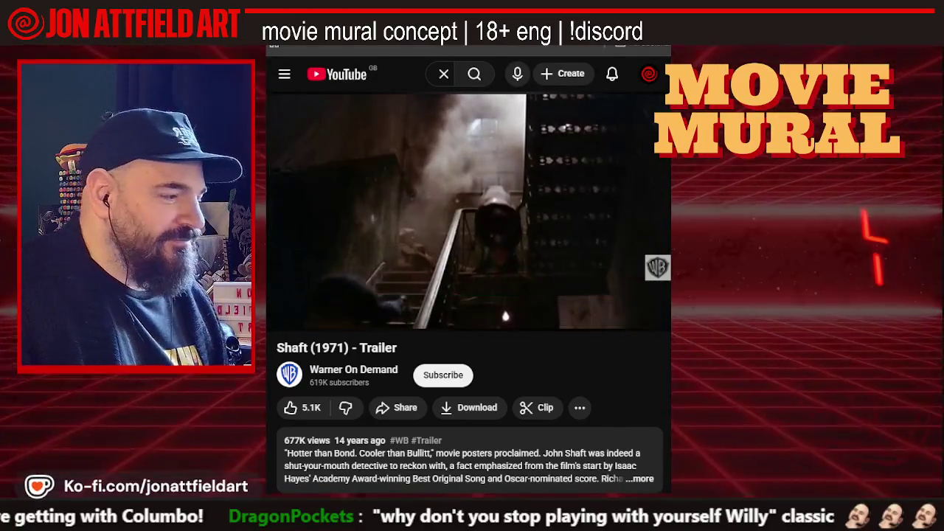
pyautogui.hotkey('alt', 'Left')
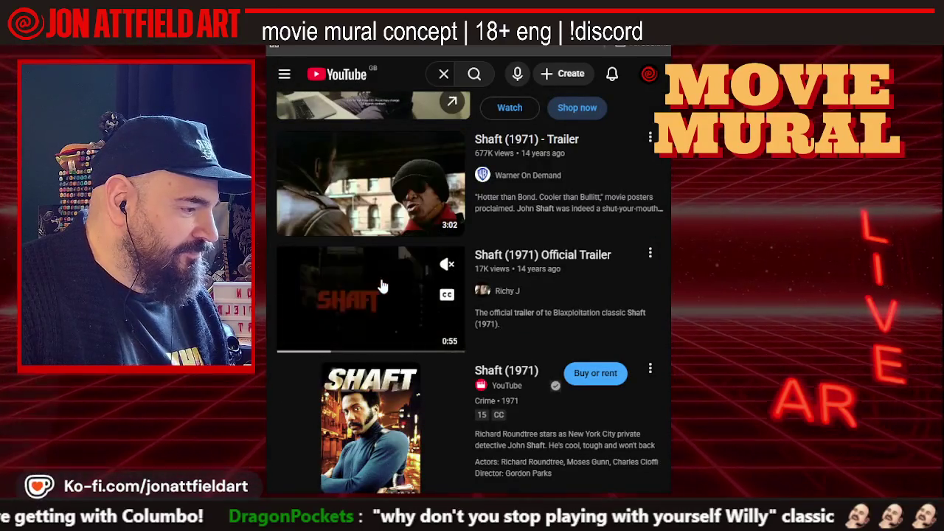
pyautogui.click(383, 285)
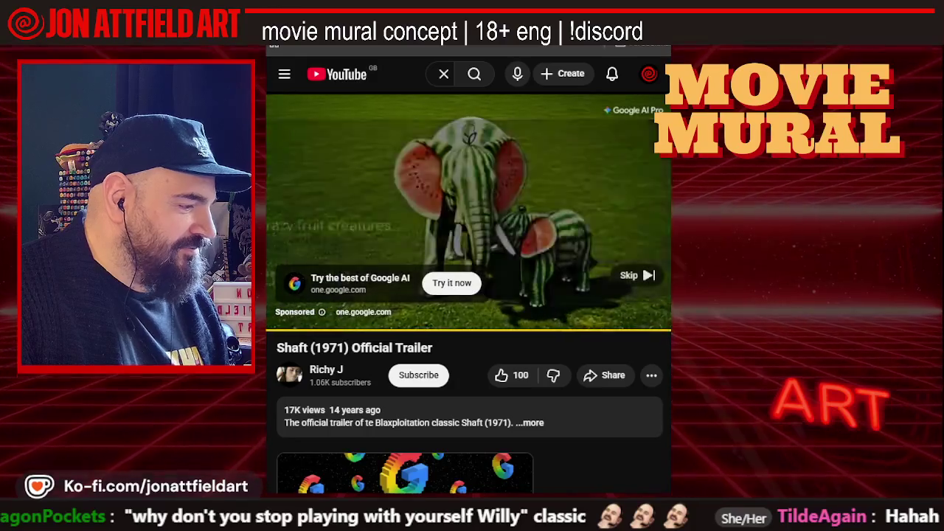
pyautogui.click(631, 274)
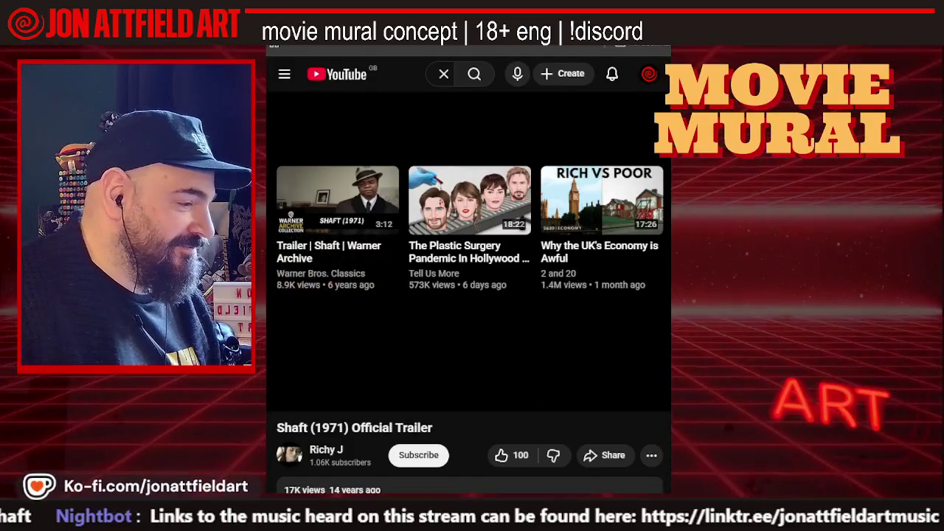
pyautogui.hotkey('alt', 'Left')
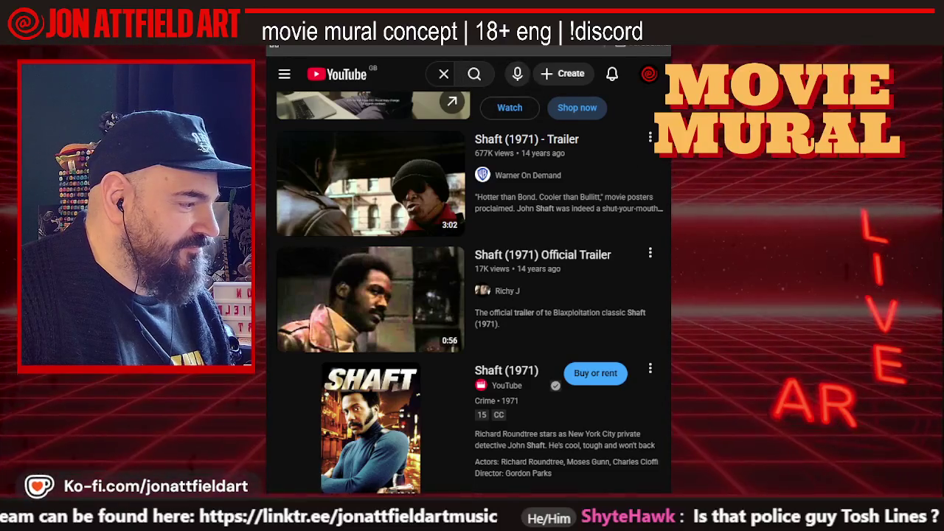
# Replace the search with 'black dy' and pick the 'black dynamite trailer' suggestion.
pyautogui.click(474, 74)
pyautogui.tripleClick(528, 71)
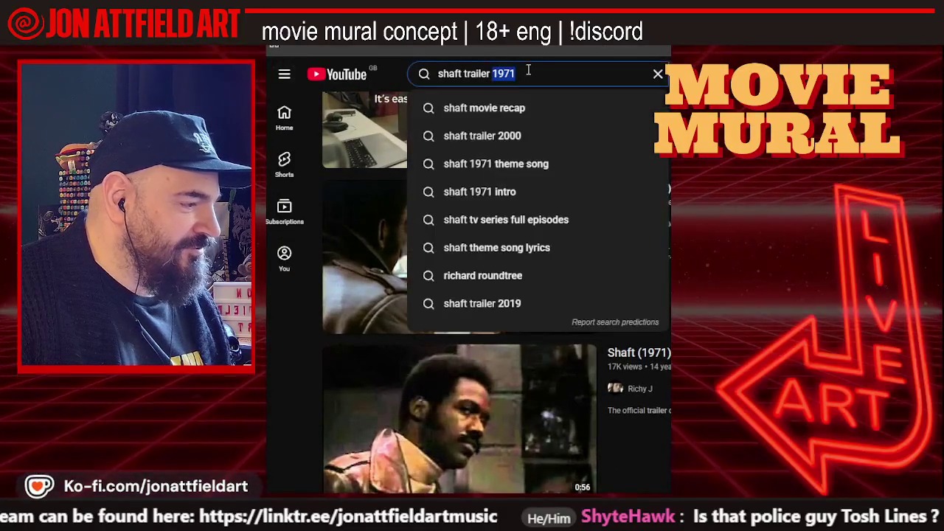
pyautogui.write('bl')
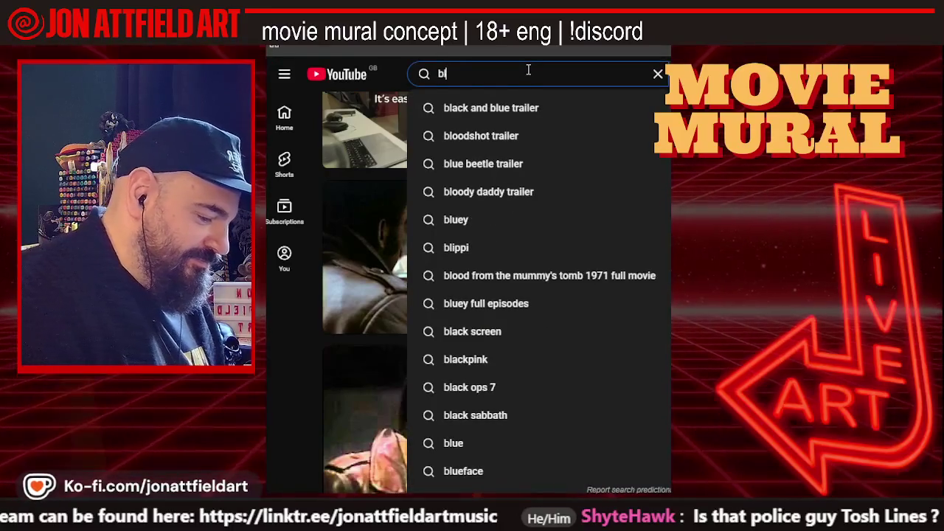
pyautogui.write('ack d')
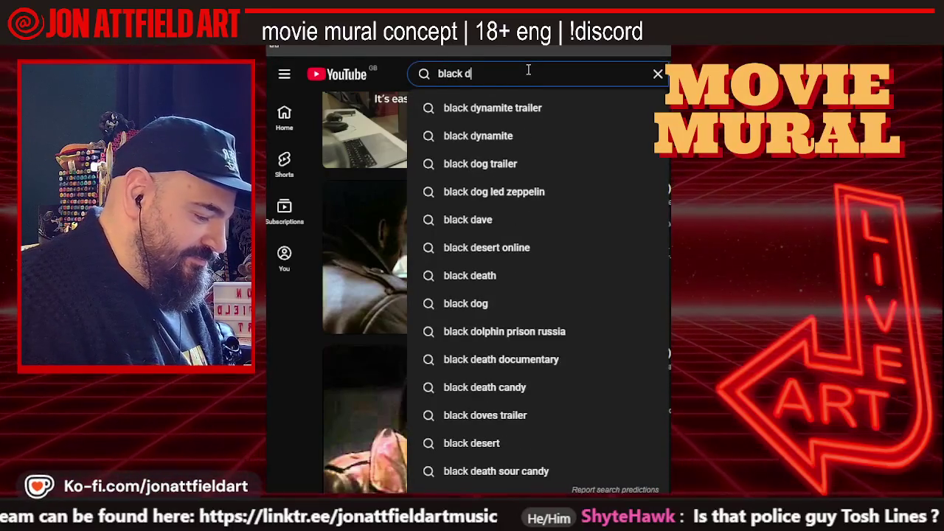
pyautogui.write('y')
pyautogui.click(492, 108)
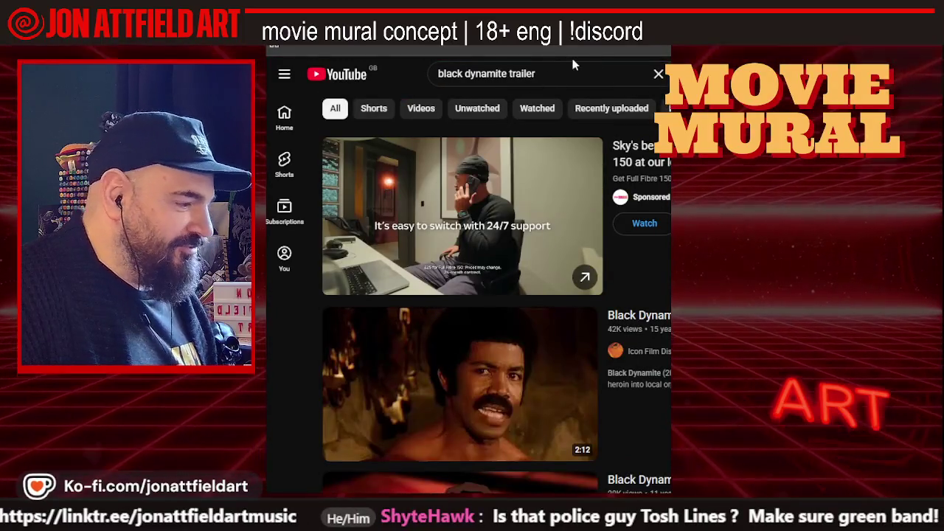
pyautogui.scroll(-3, 583, 236)
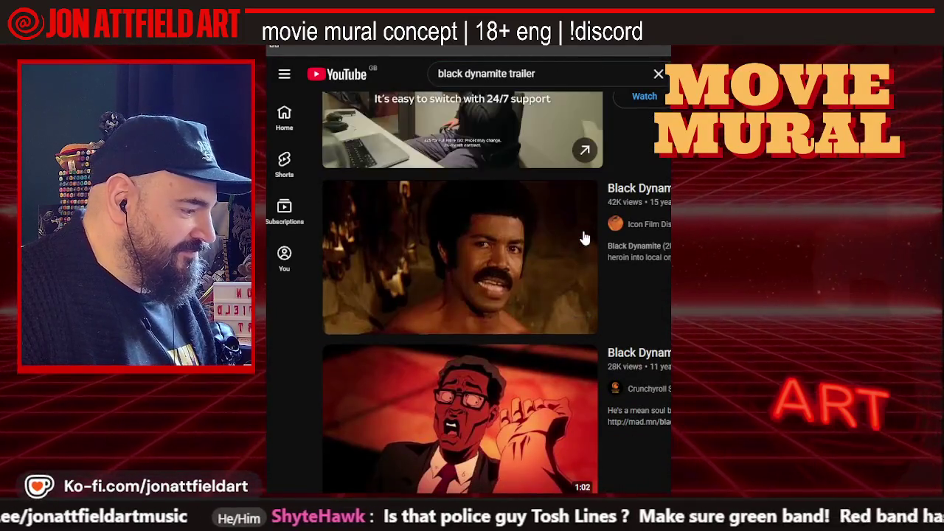
pyautogui.moveTo(372, 186)
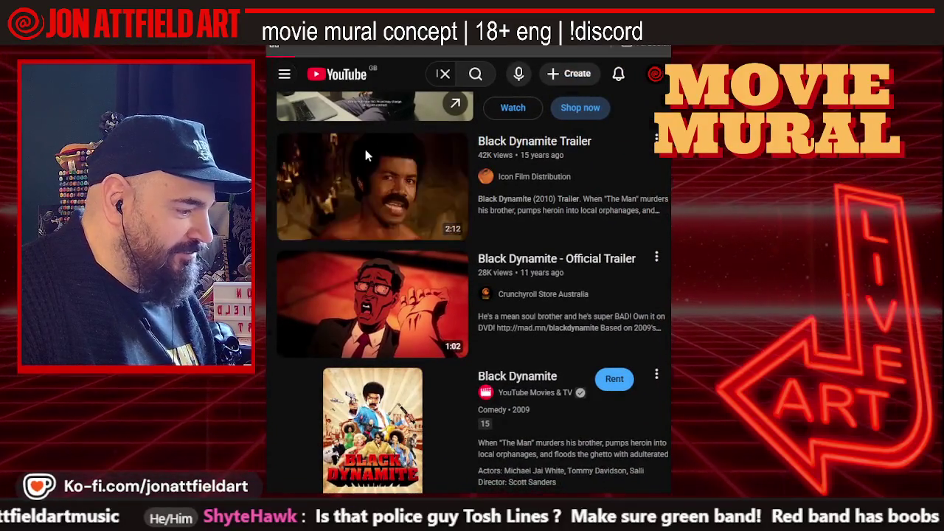
pyautogui.click(365, 151)
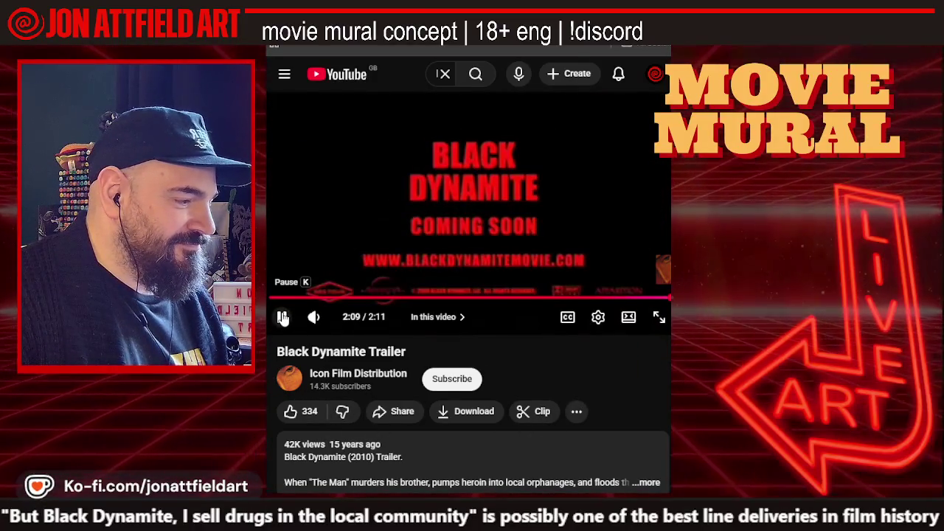
pyautogui.click(283, 317)
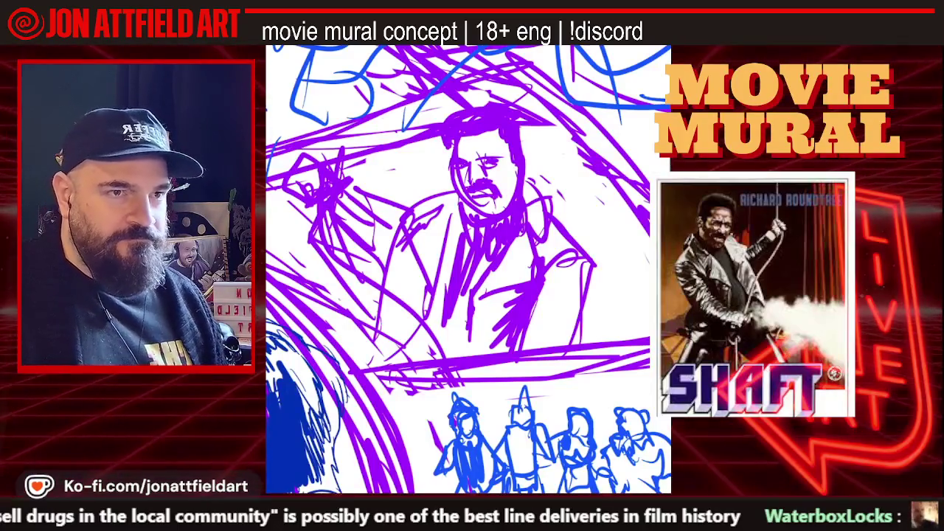
pyautogui.press('l')
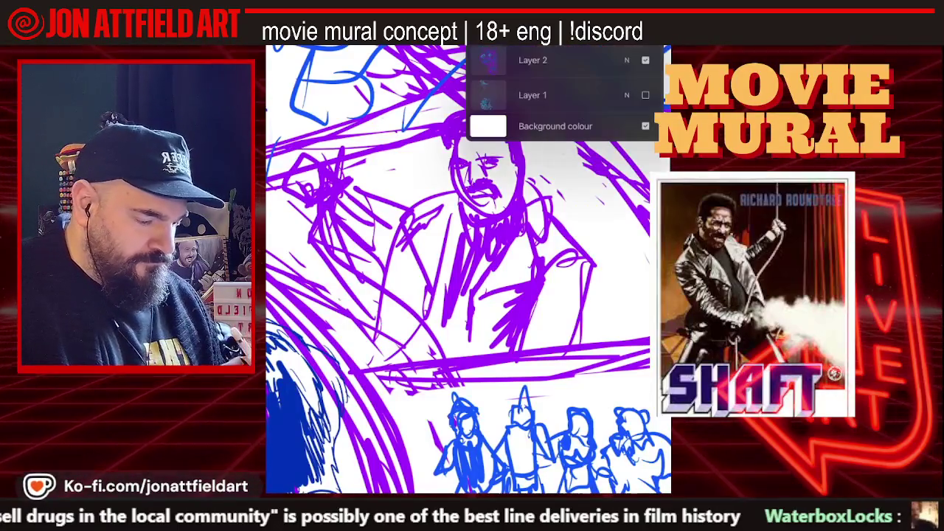
# Fade the rough sketch layer to about 14% opacity and add a new layer above it.
pyautogui.click(626, 59)
pyautogui.moveTo(649, 102); pyautogui.dragTo(509, 102)
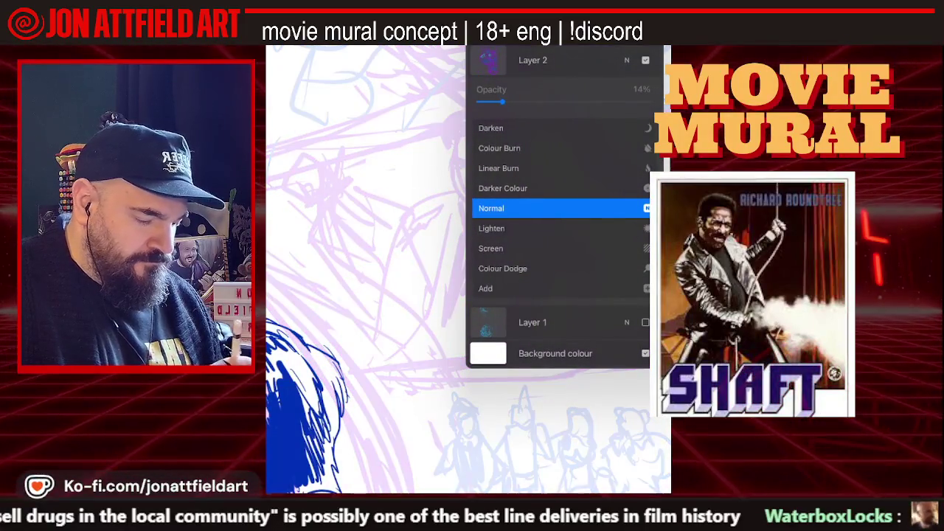
pyautogui.click(627, 60)
pyautogui.click(650, 30)
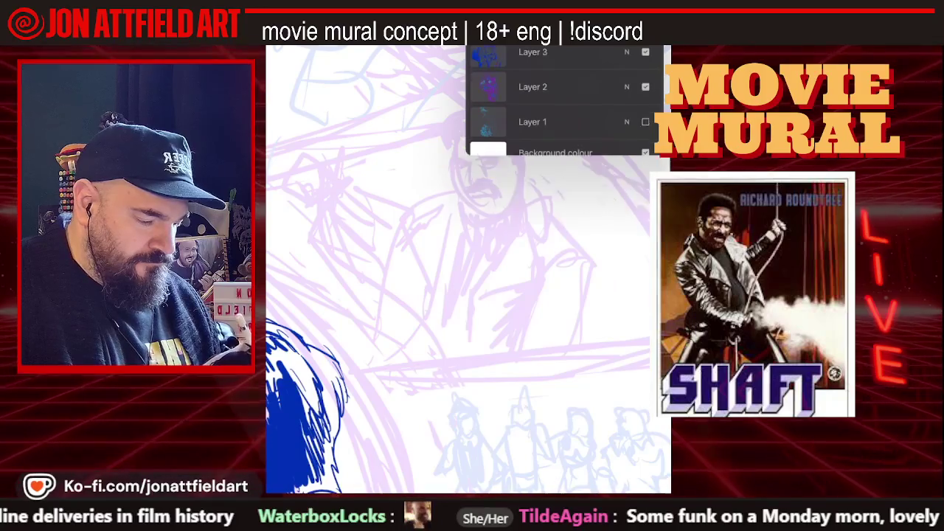
# Choose an inking colour, zoom in on the face, and check the brush size.
pyautogui.click(660, 36)
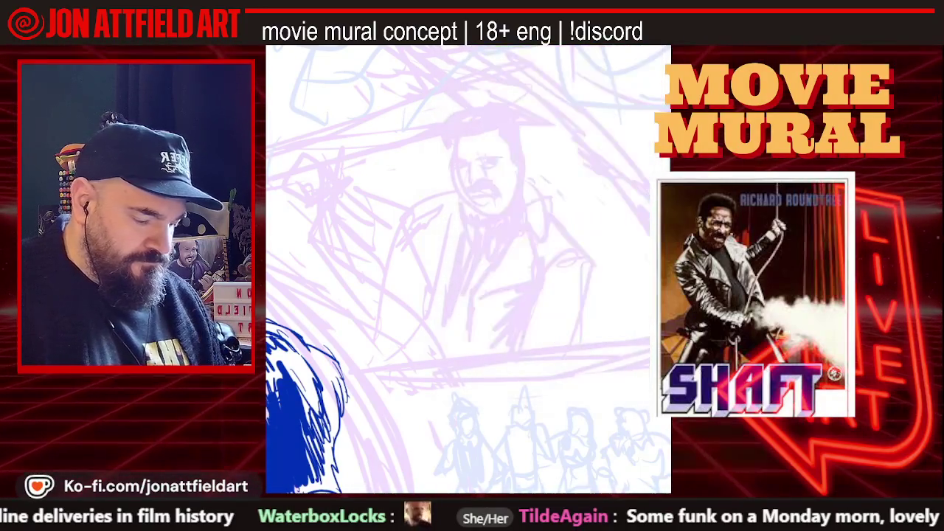
pyautogui.scroll(3, 468, 269)
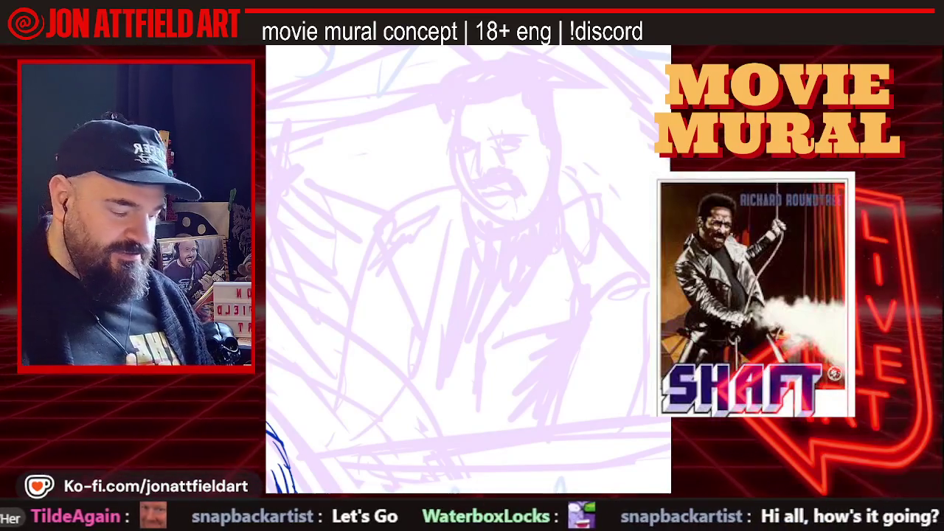
pyautogui.scroll(-1, 468, 269)
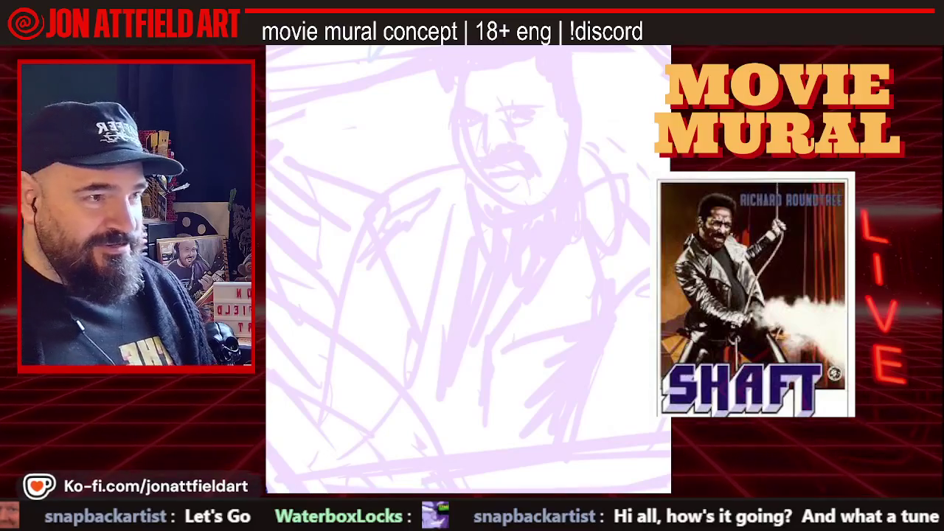
pyautogui.scroll(-1, 469, 269)
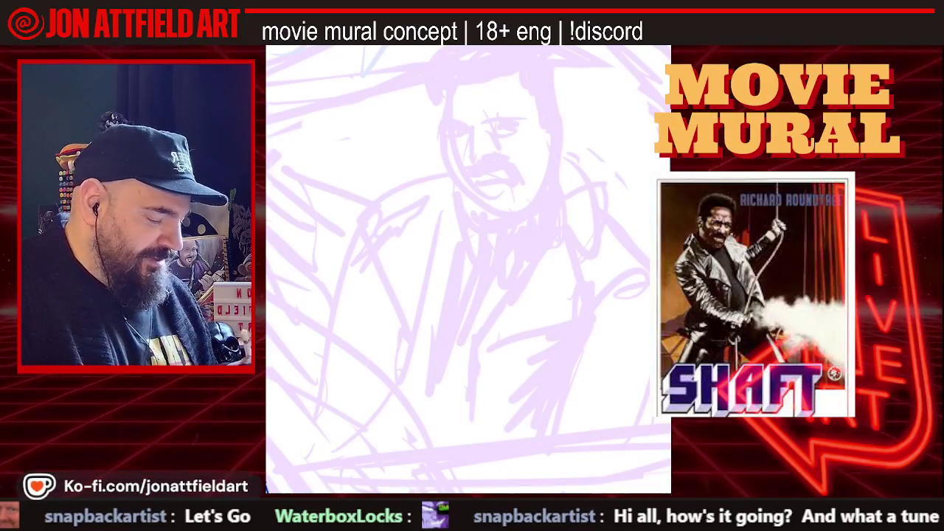
pyautogui.press(']')
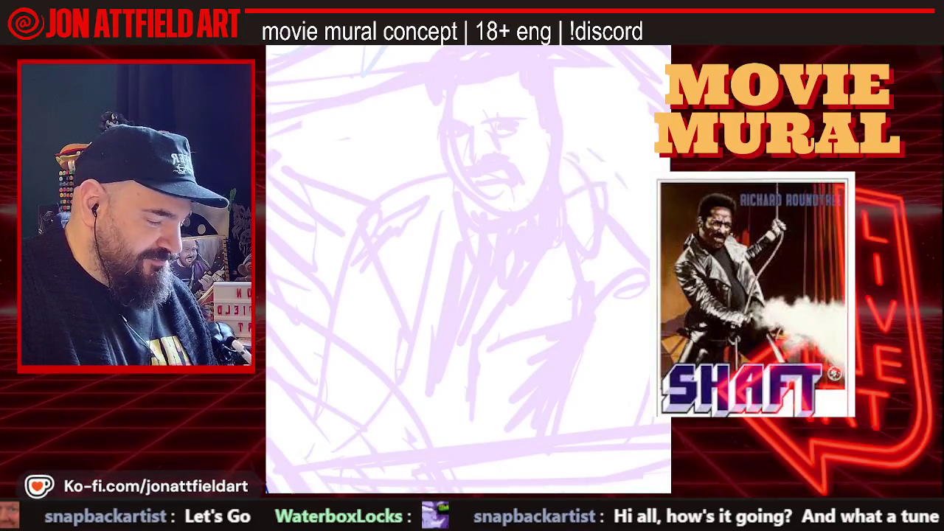
# Select the Studio Pen brush and begin the left face outline, undoing a test stroke and an overshoot.
pyautogui.press('b')
pyautogui.click(570, 297)
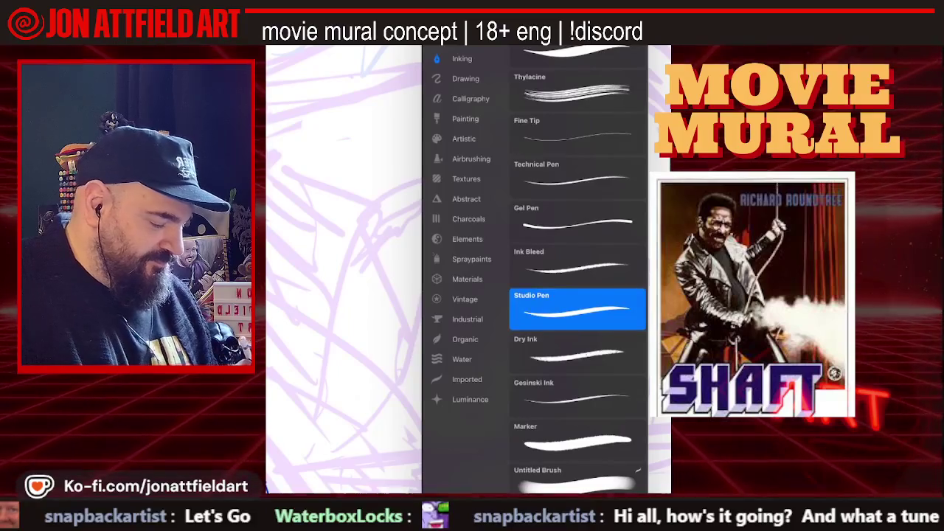
pyautogui.press('[')
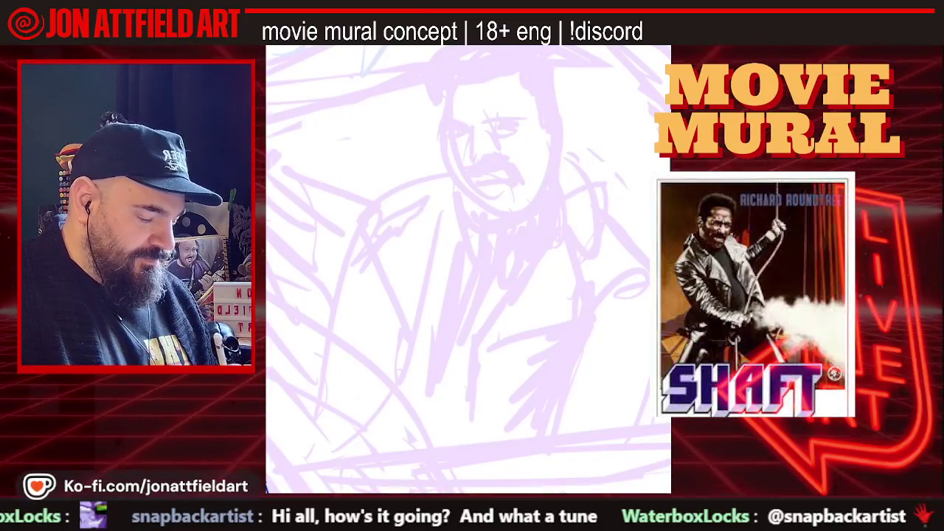
pyautogui.moveTo(454, 176); pyautogui.dragTo(460, 189)
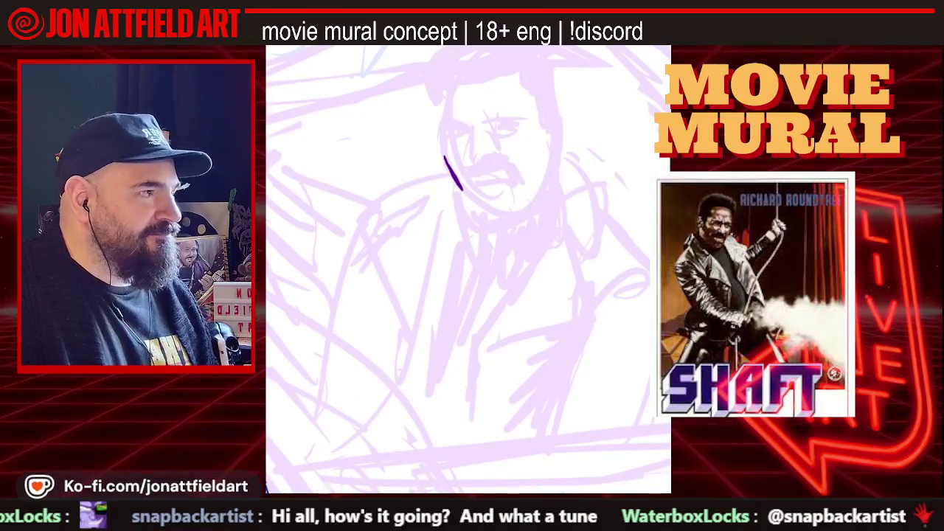
pyautogui.hotkey('ctrl', 'z')
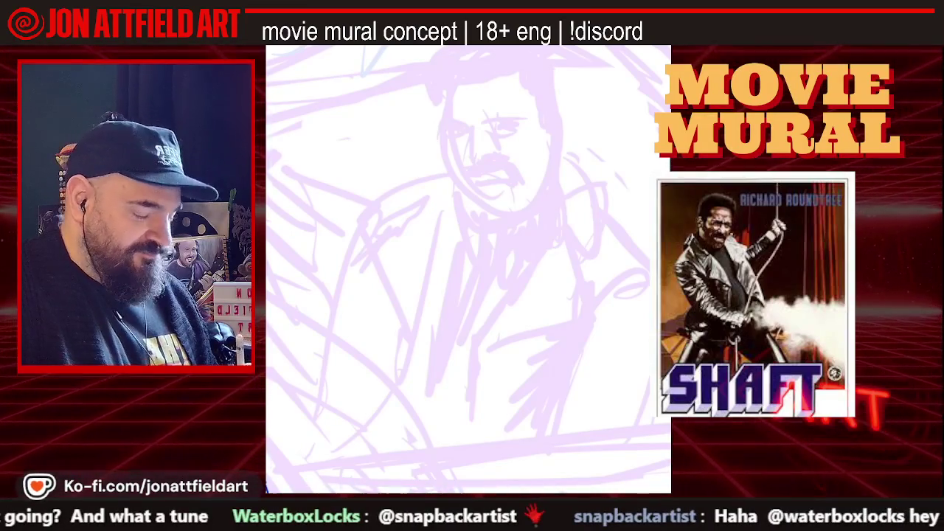
pyautogui.moveTo(443, 98)
pyautogui.mouseDown()
pyautogui.moveTo(441, 137)
pyautogui.moveTo(447, 90)
pyautogui.mouseUp()
pyautogui.moveTo(441, 138); pyautogui.dragTo(444, 154)
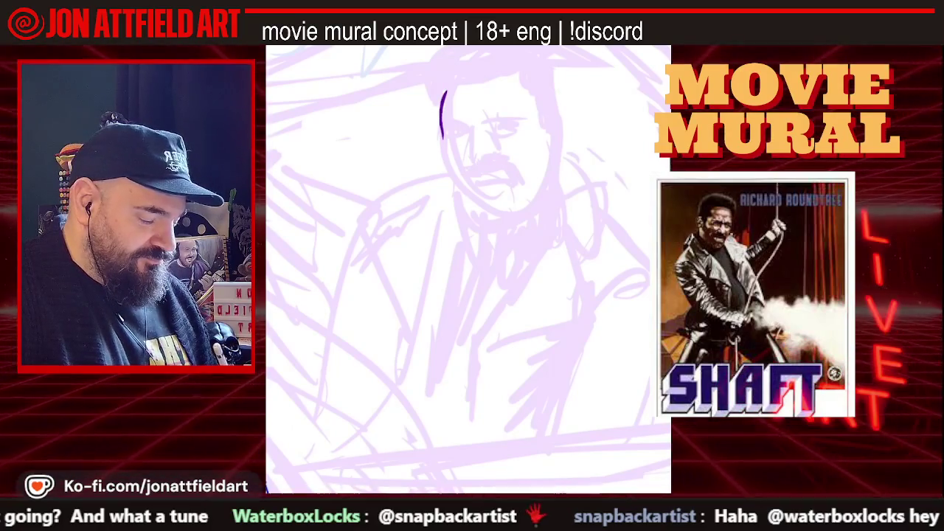
pyautogui.hotkey('ctrl', 'z')
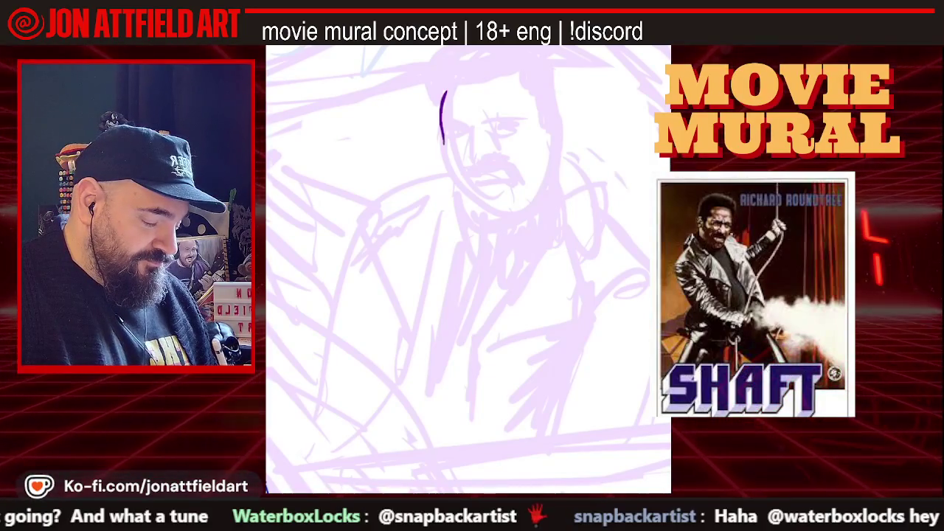
# Ink the left cheek, jawline, chin and right jaw up to the cheek in dark purple.
pyautogui.moveTo(447, 157); pyautogui.dragTo(463, 184)
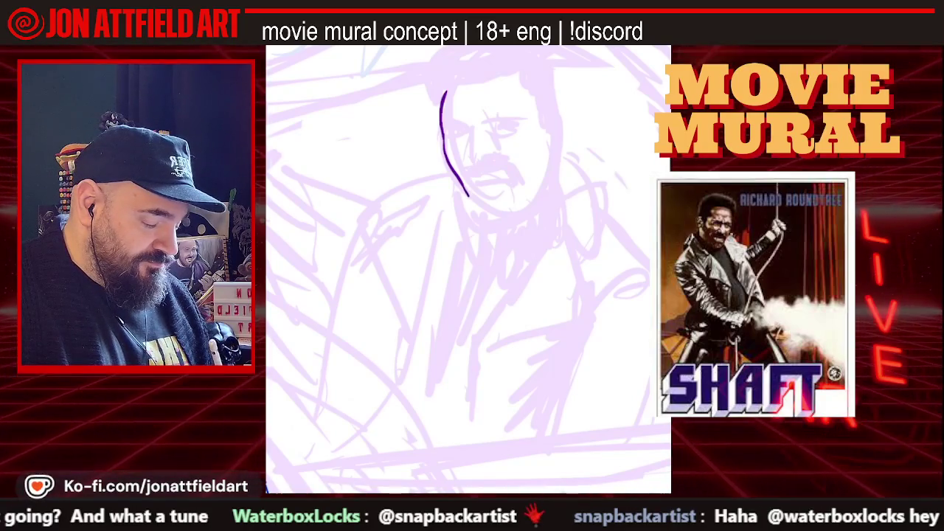
pyautogui.moveTo(476, 208); pyautogui.dragTo(493, 214)
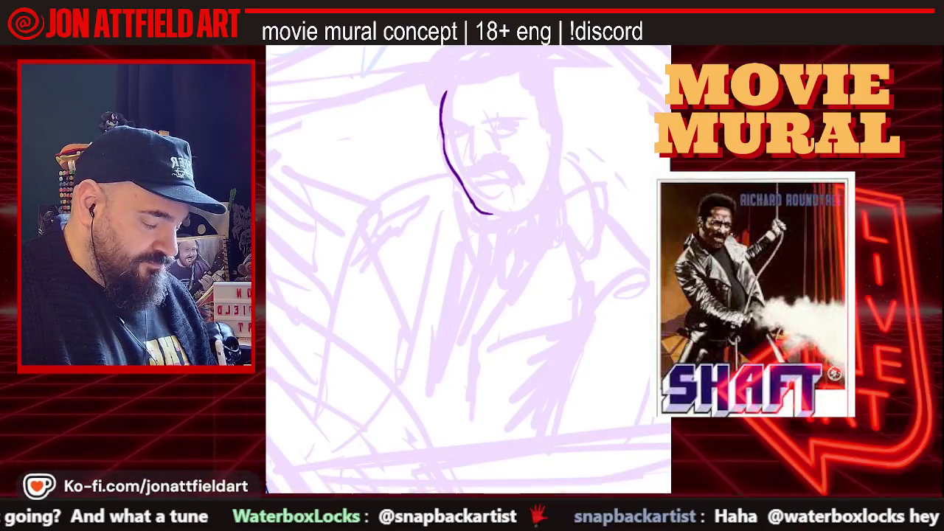
pyautogui.moveTo(493, 213); pyautogui.dragTo(508, 214)
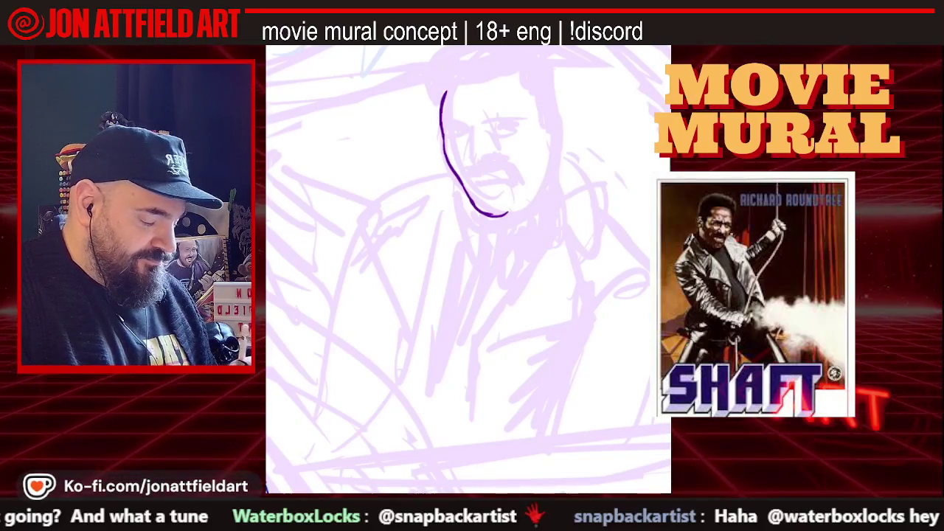
pyautogui.moveTo(508, 214); pyautogui.dragTo(519, 208)
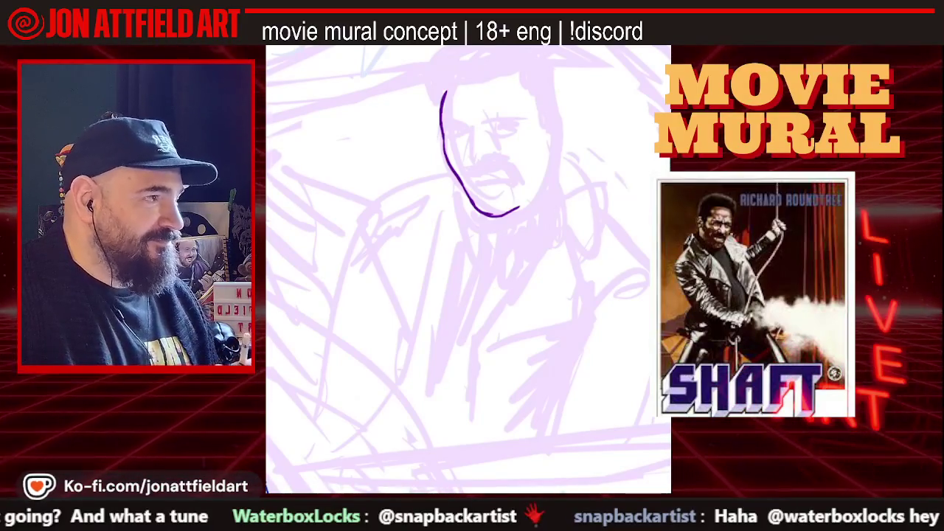
pyautogui.moveTo(520, 209); pyautogui.dragTo(553, 175)
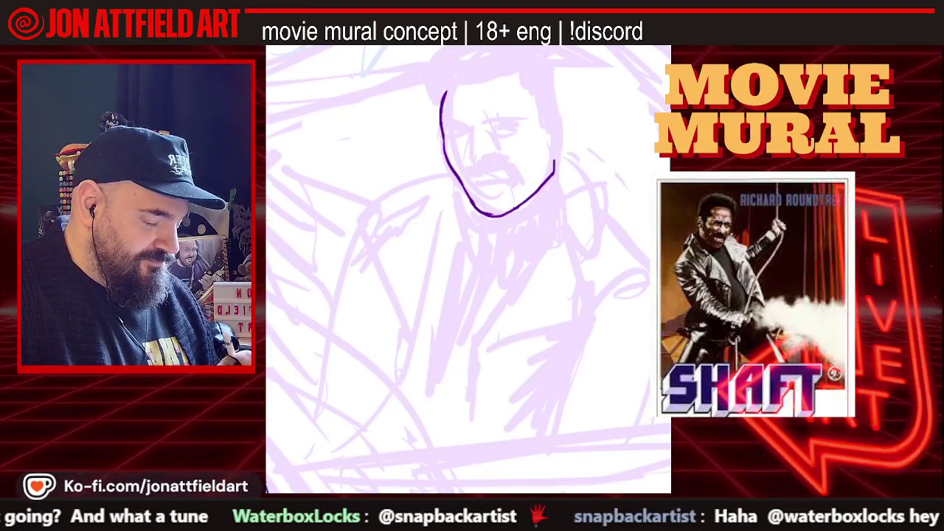
pyautogui.moveTo(554, 163); pyautogui.dragTo(553, 148)
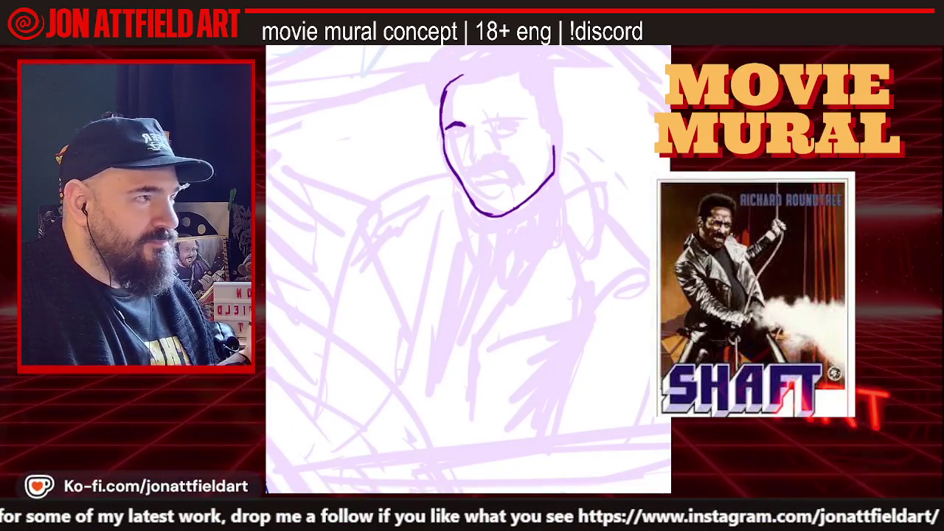
# Ink the top-of-head outline in dark purple, carrying it across to the right side.
pyautogui.moveTo(463, 76); pyautogui.dragTo(510, 72)
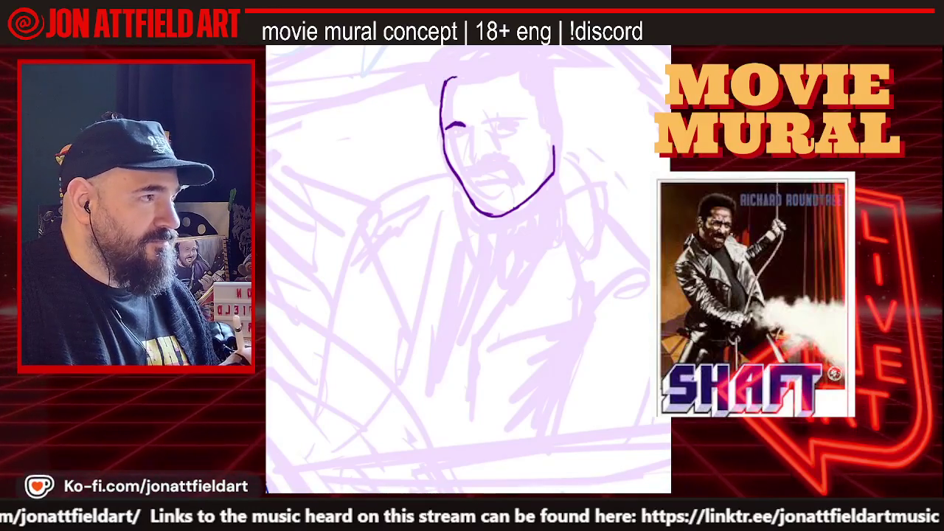
pyautogui.moveTo(456, 76); pyautogui.dragTo(515, 68)
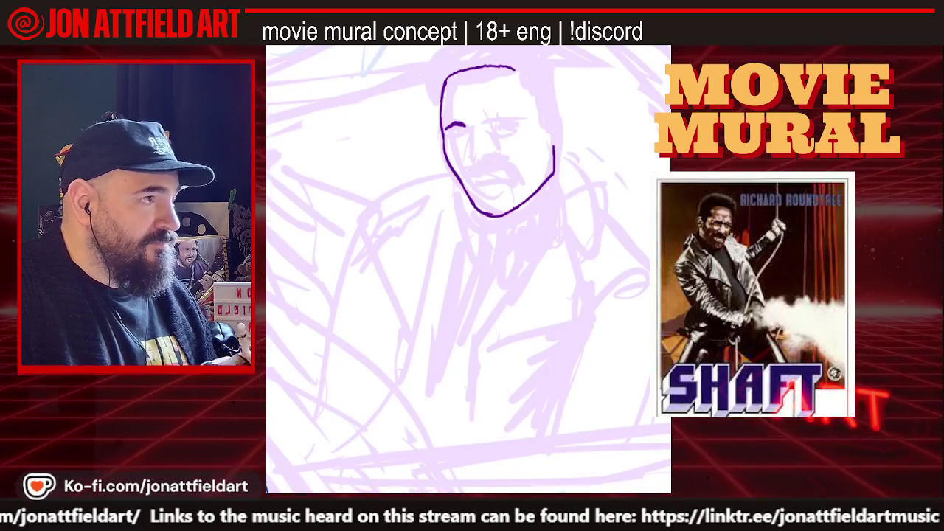
pyautogui.moveTo(514, 68); pyautogui.dragTo(528, 97)
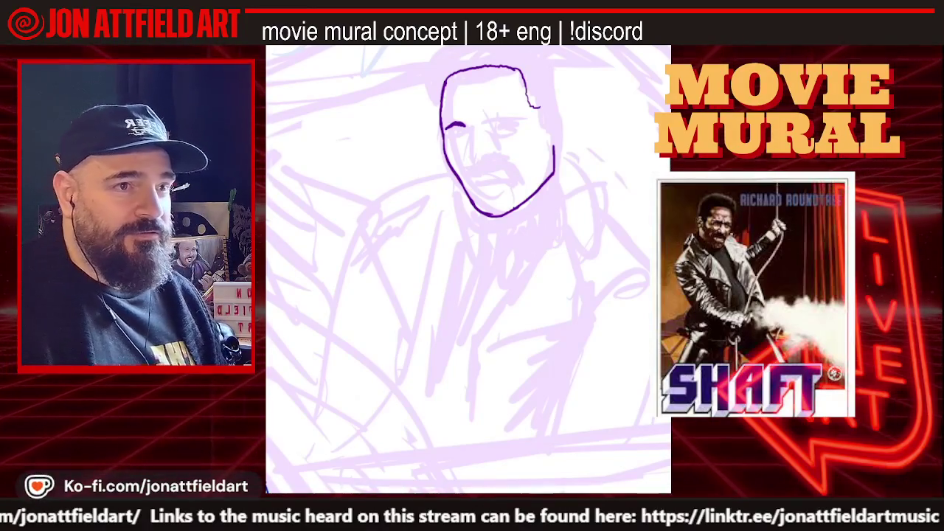
pyautogui.scroll(2, 480, 170)
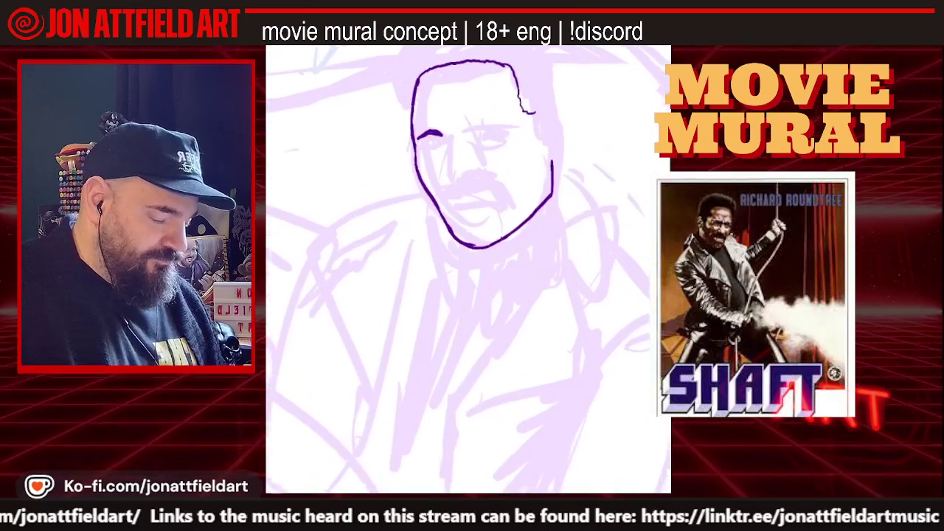
# Zoom in to enlarge the inked face for work on its features.
pyautogui.scroll(2, 479, 170)
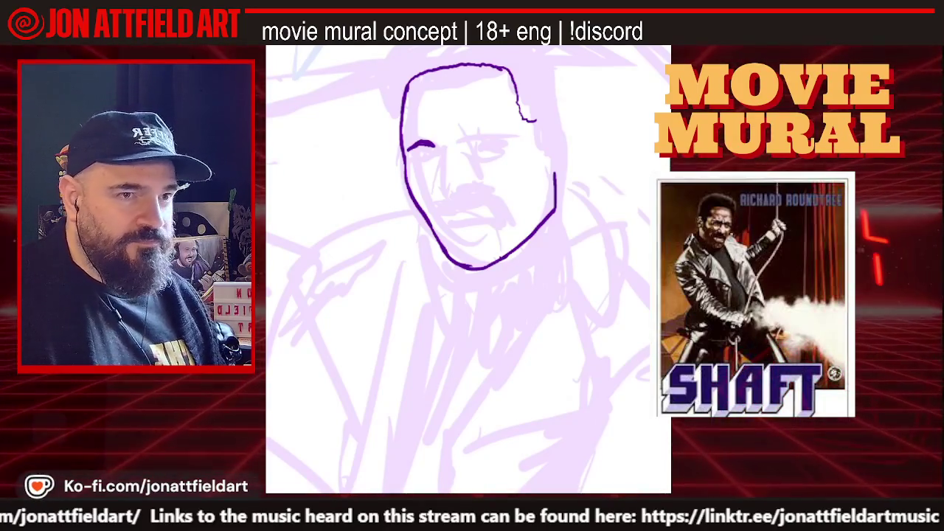
pyautogui.scroll(2, 468, 221)
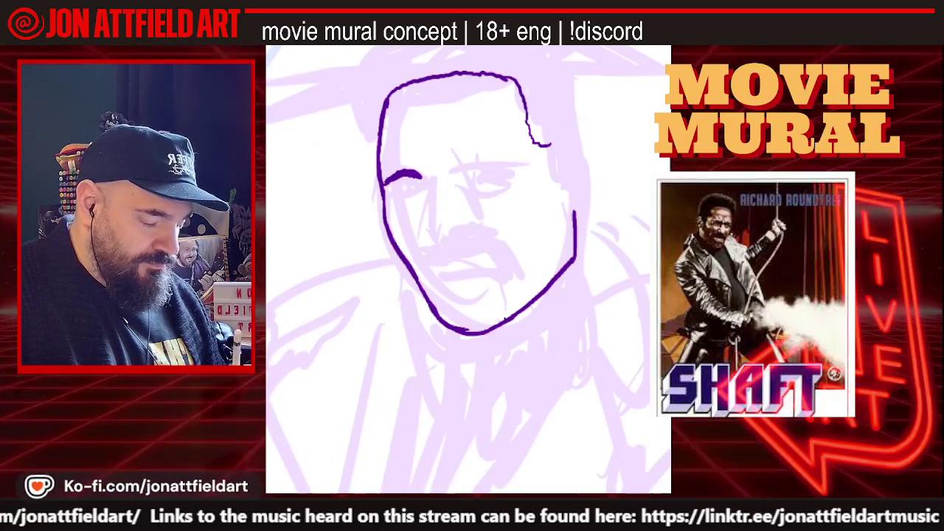
# Ink an eyebrow with a tick, the left lower eyelid, the nose and nostril, and a forehead line.
pyautogui.moveTo(455, 163)
pyautogui.mouseDown()
pyautogui.moveTo(444, 175)
pyautogui.moveTo(479, 162)
pyautogui.moveTo(505, 168)
pyautogui.moveTo(483, 169)
pyautogui.mouseUp()
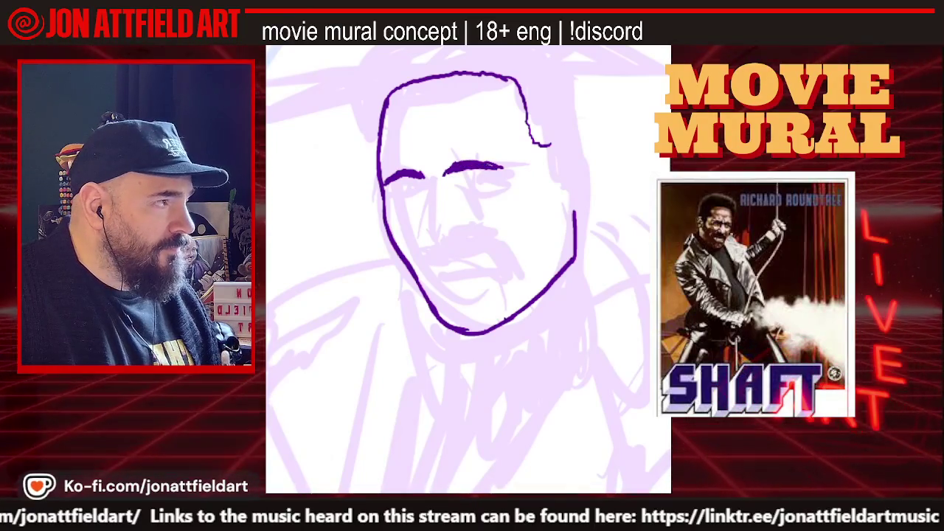
pyautogui.moveTo(423, 161)
pyautogui.mouseDown()
pyautogui.moveTo(425, 174)
pyautogui.moveTo(443, 168)
pyautogui.mouseUp()
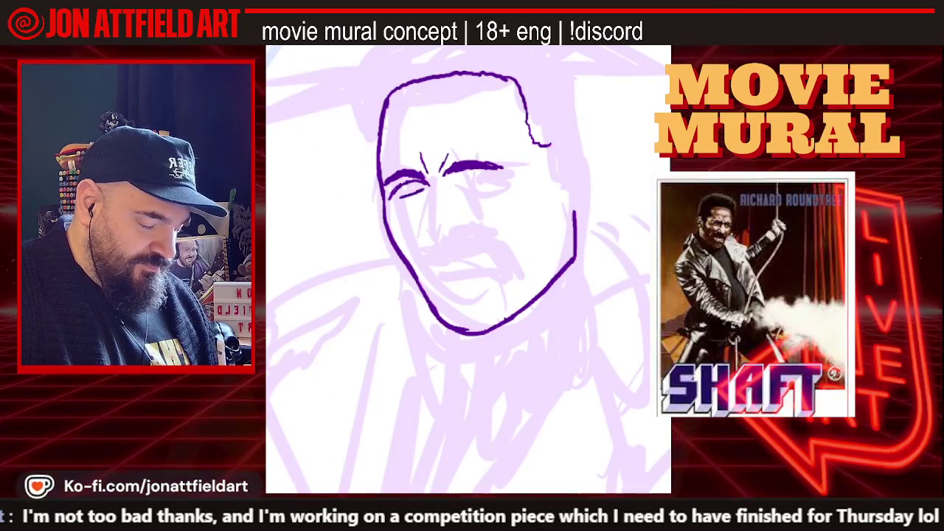
pyautogui.moveTo(390, 193); pyautogui.dragTo(424, 188)
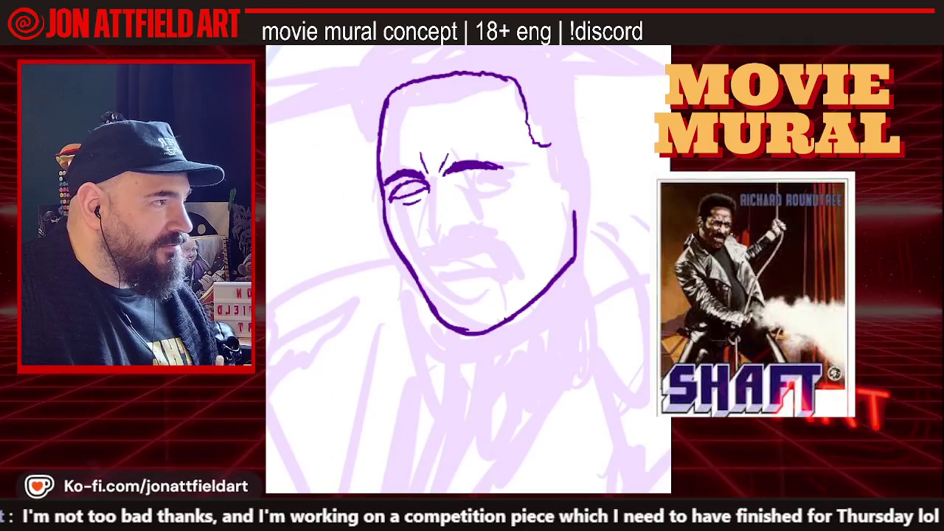
pyautogui.moveTo(422, 200); pyautogui.dragTo(458, 233)
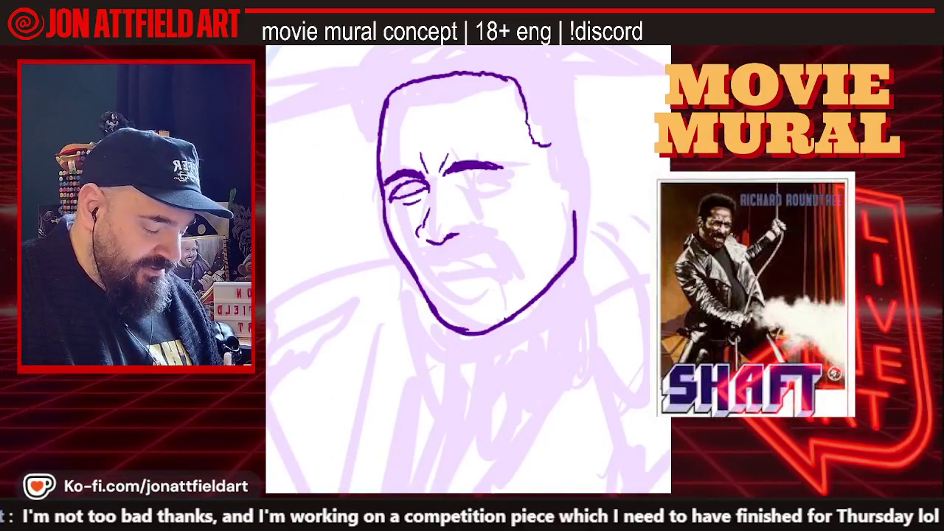
pyautogui.moveTo(459, 234); pyautogui.dragTo(463, 220)
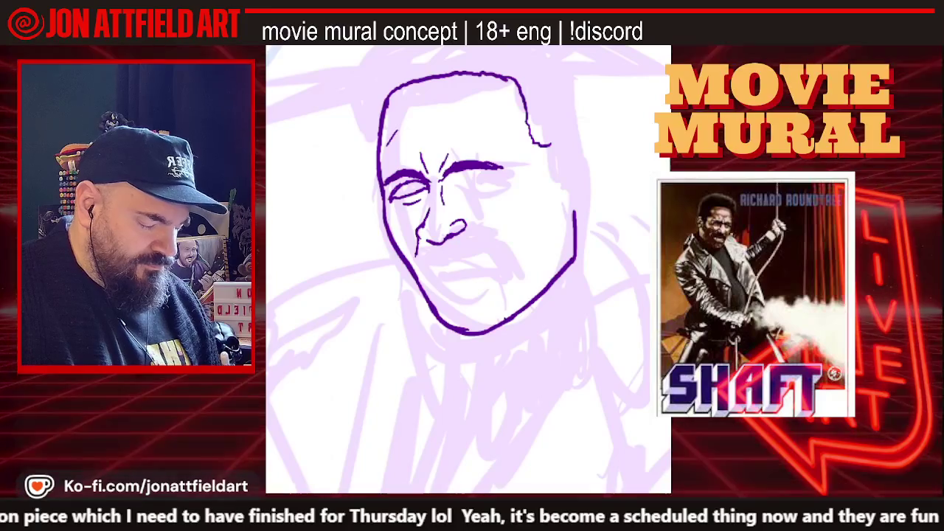
pyautogui.moveTo(389, 144)
pyautogui.mouseDown()
pyautogui.moveTo(407, 130)
pyautogui.moveTo(500, 120)
pyautogui.mouseUp()
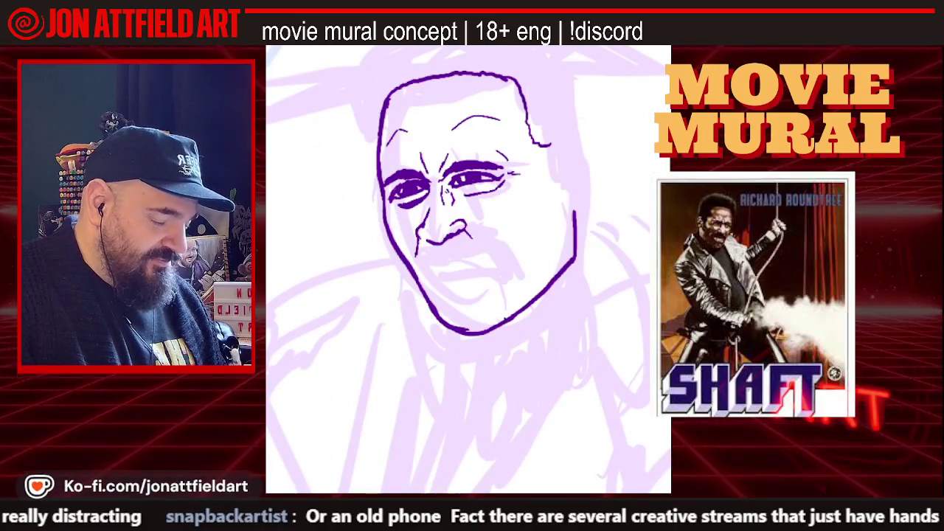
# Finish inking the face outline, eyes, brows, forehead creases and nose in dark purple.
pyautogui.scroll(-2, 469, 270)
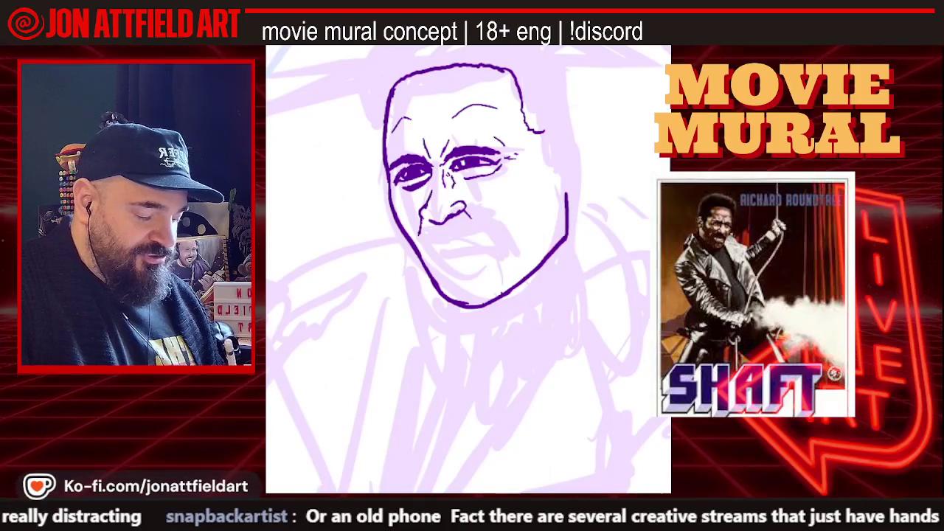
# Draw a short thin dark purple stroke at the head's top-left to begin the hairline.
pyautogui.moveTo(375, 83); pyautogui.dragTo(383, 118)
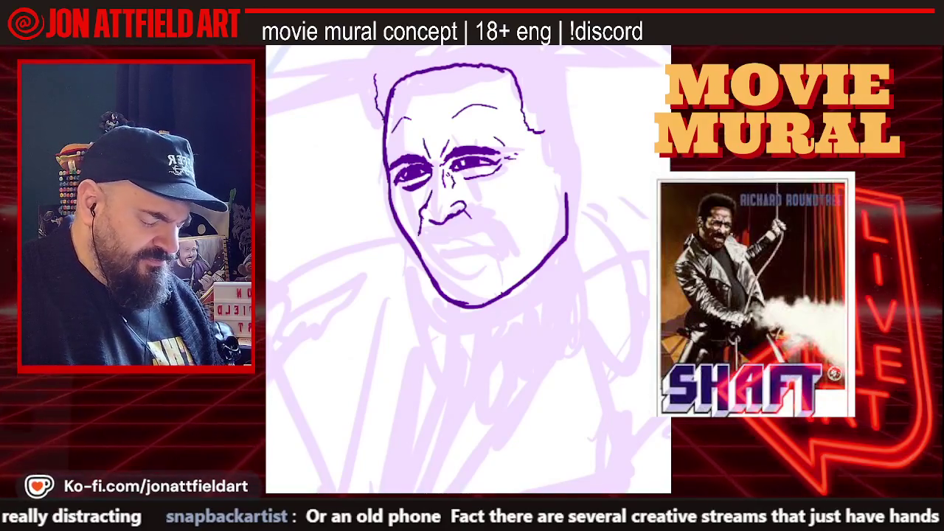
pyautogui.scroll(-2, 468, 269)
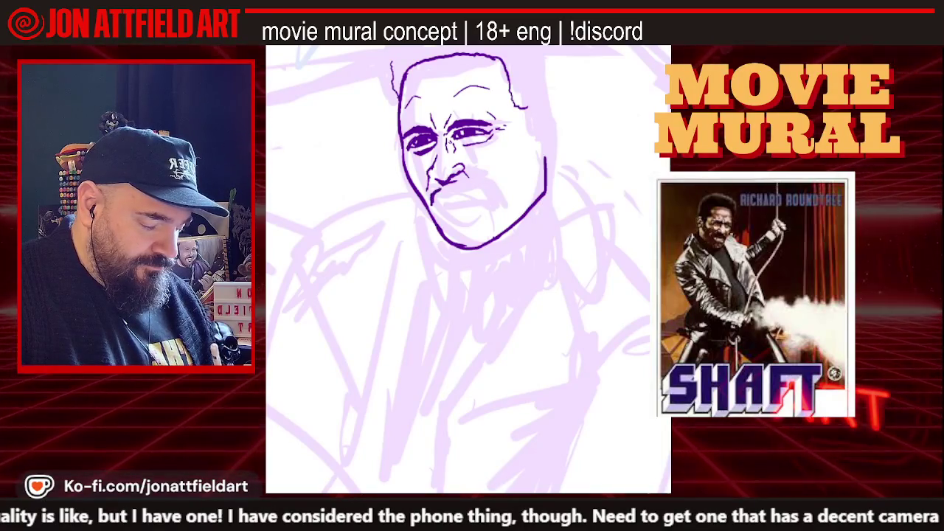
# Ink the mouth and a thick, solid dark purple mustache under the nose.
pyautogui.moveTo(442, 182); pyautogui.dragTo(430, 203)
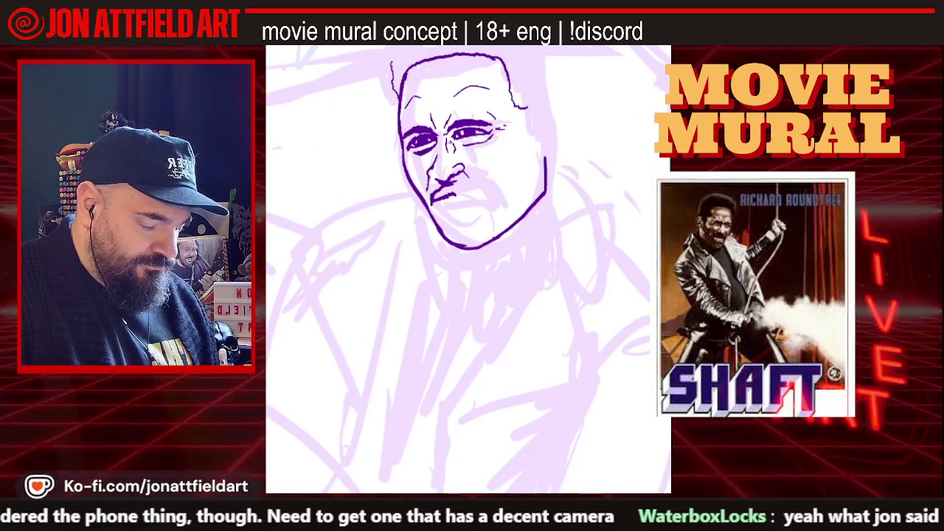
pyautogui.moveTo(433, 198); pyautogui.dragTo(453, 193)
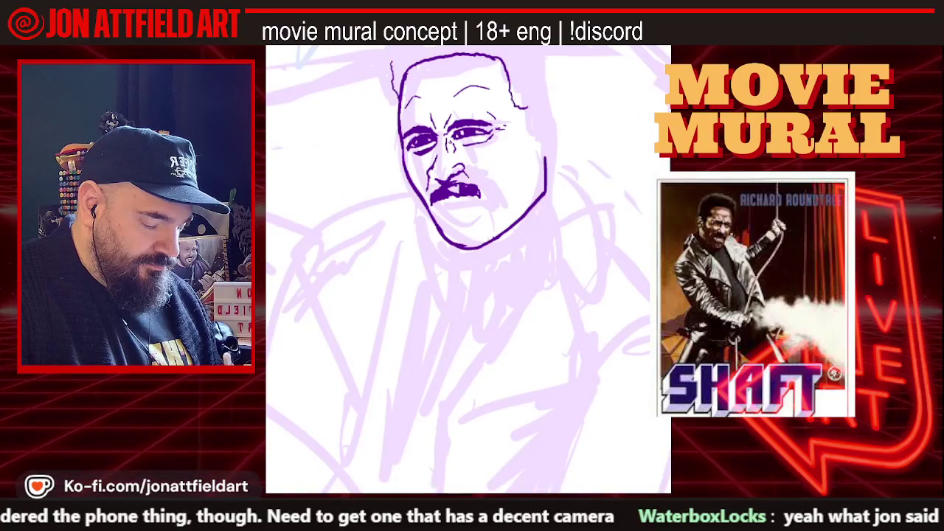
pyautogui.moveTo(454, 186); pyautogui.dragTo(458, 192)
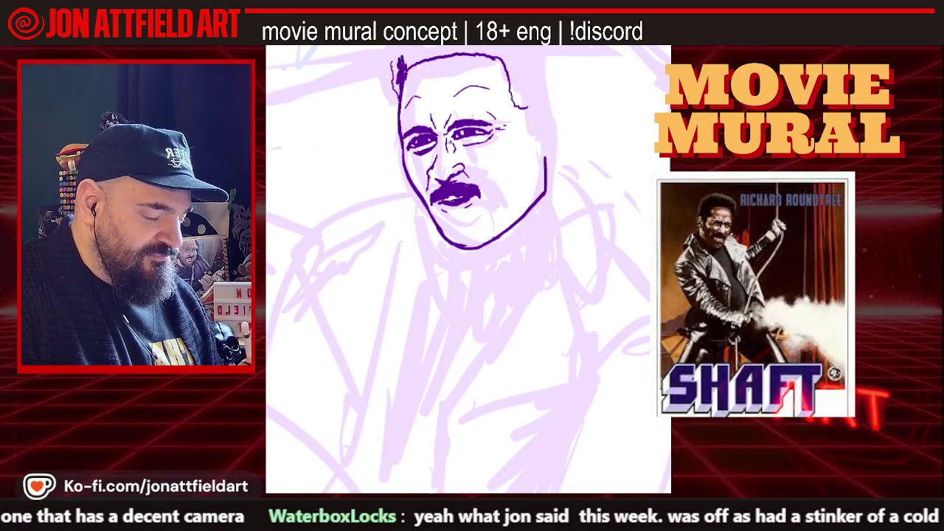
# Add a dark hair strand on top of the head and extend the right ear outline with a lower curl.
pyautogui.moveTo(411, 47); pyautogui.dragTo(399, 78)
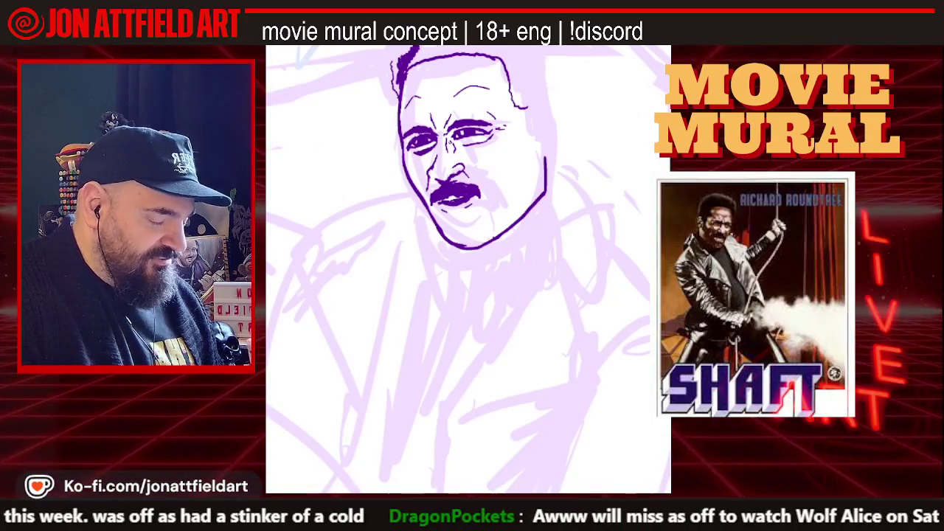
pyautogui.moveTo(526, 110); pyautogui.dragTo(532, 103)
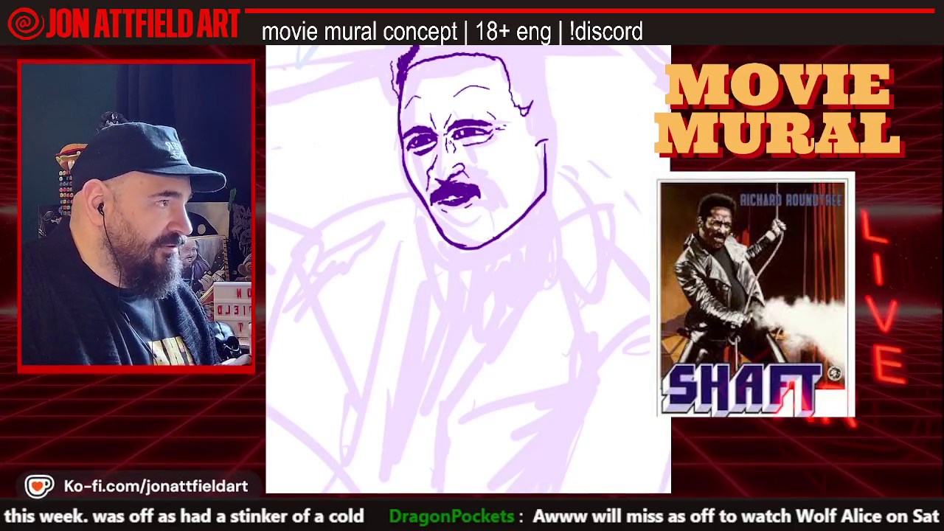
pyautogui.moveTo(530, 109); pyautogui.dragTo(544, 94)
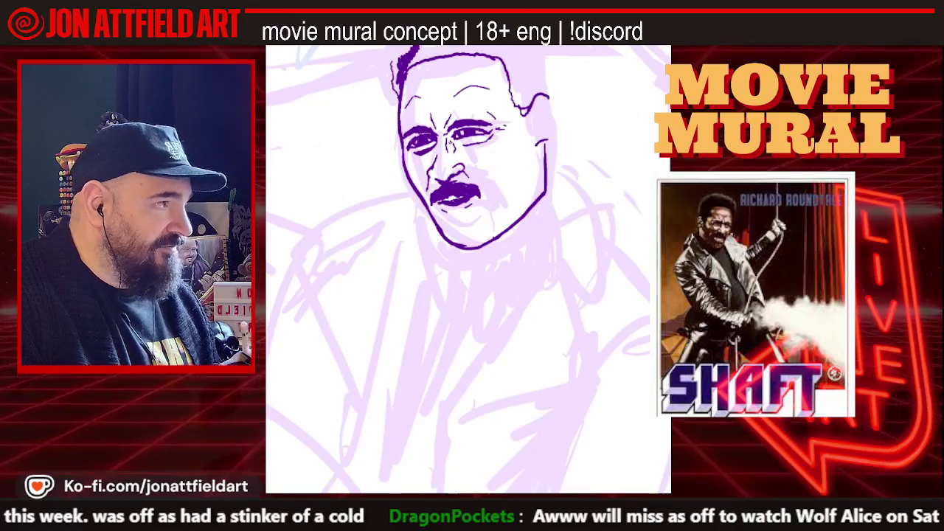
pyautogui.moveTo(540, 142); pyautogui.dragTo(550, 138)
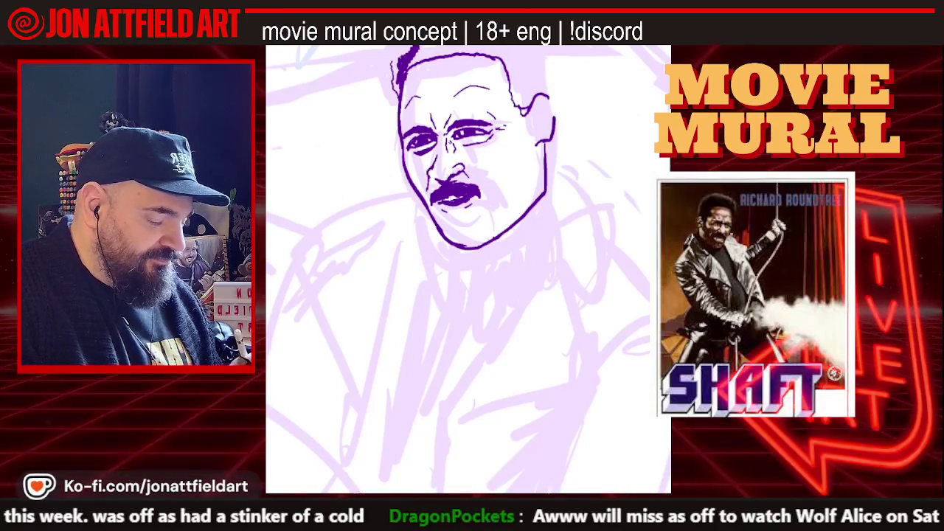
pyautogui.moveTo(544, 95); pyautogui.dragTo(554, 109)
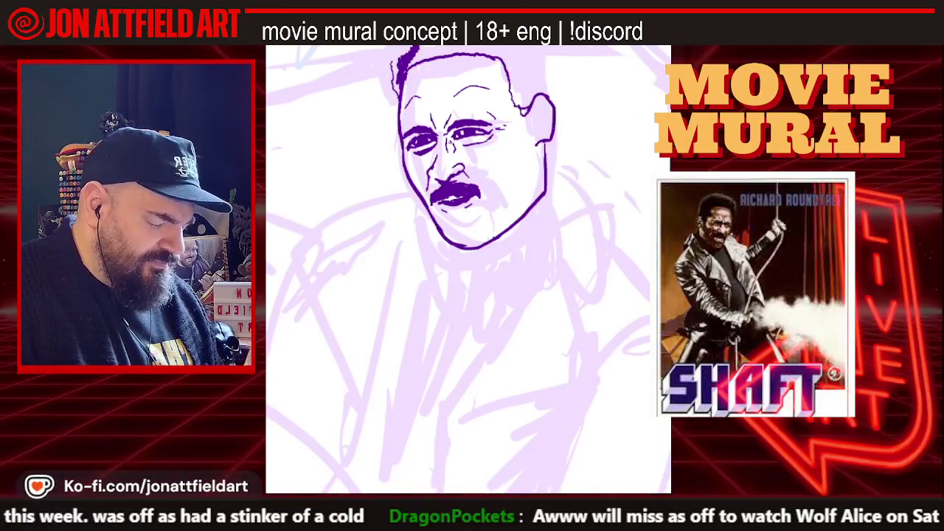
pyautogui.scroll(-2, 349, 394)
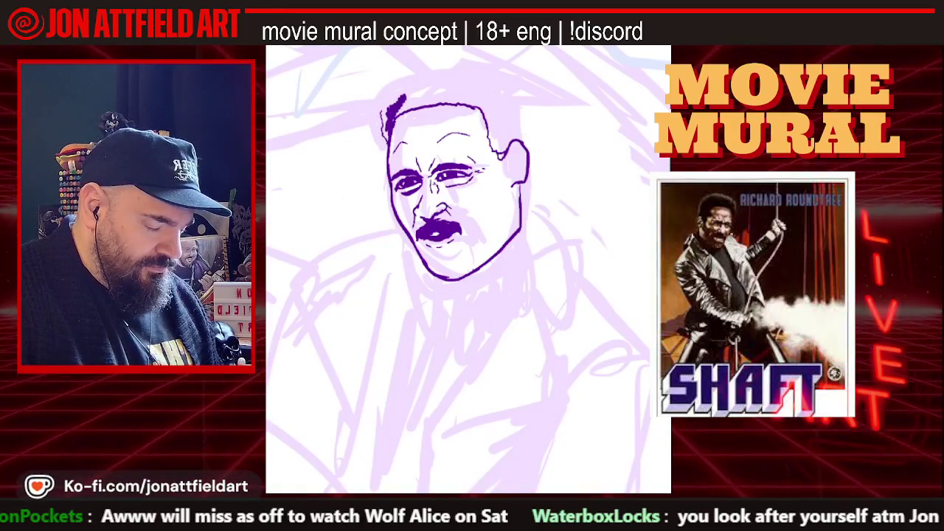
# Ink a rounded hairline across the top of the head.
pyautogui.scroll(2, 457, 192)
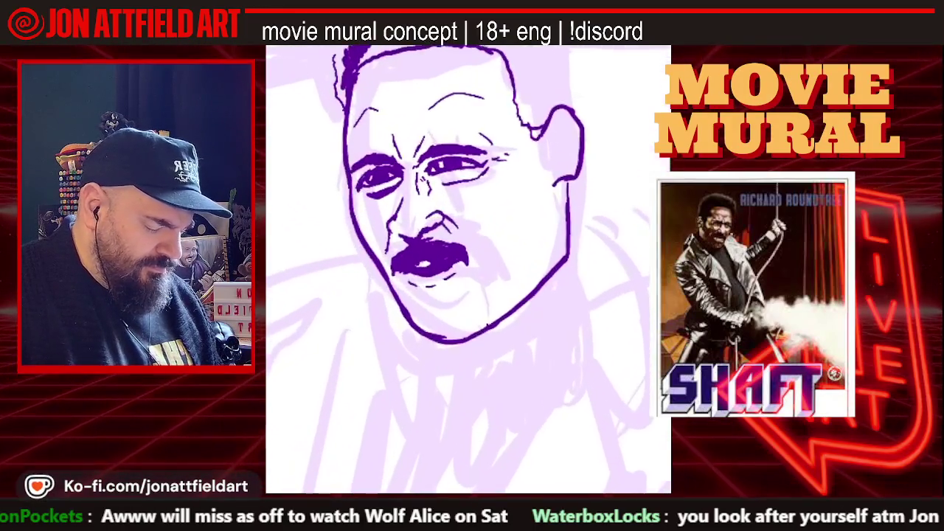
pyautogui.scroll(2, 458, 191)
pyautogui.scroll(-2, 468, 221)
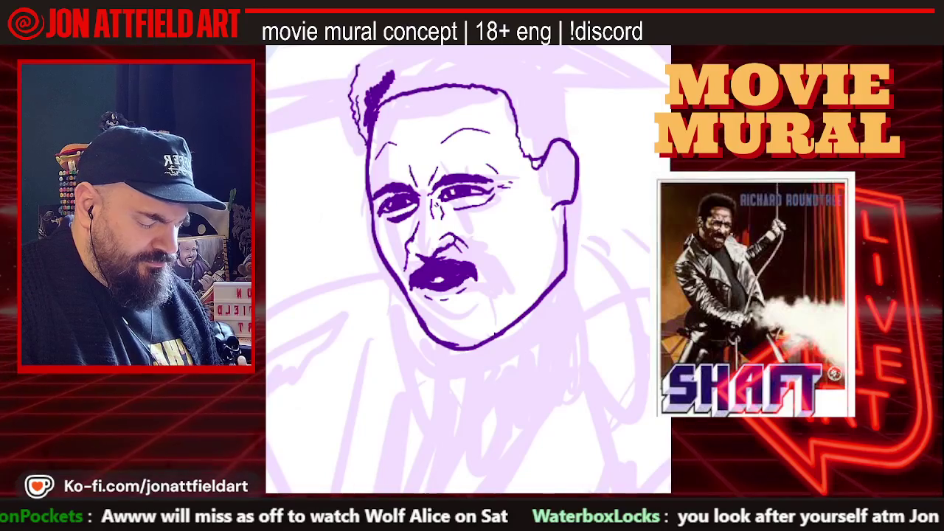
pyautogui.scroll(-2, 469, 269)
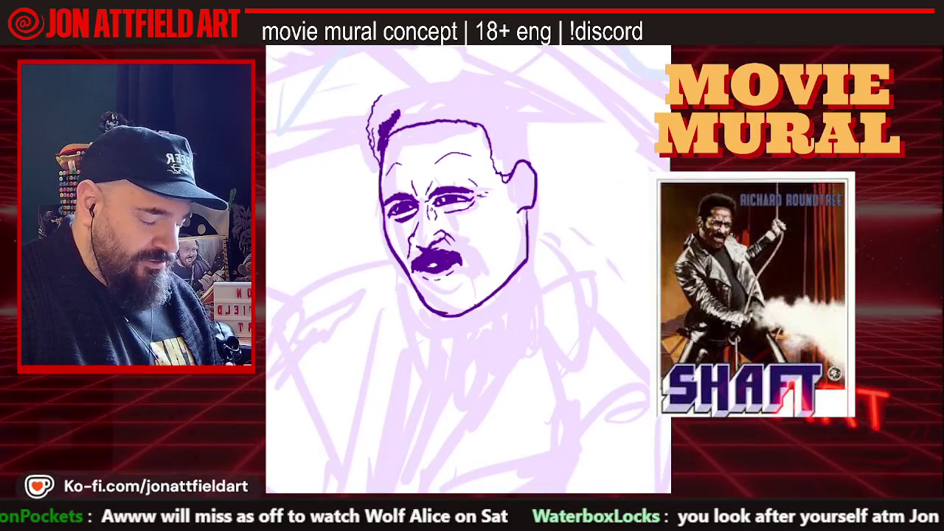
pyautogui.moveTo(375, 90)
pyautogui.mouseDown()
pyautogui.moveTo(428, 64)
pyautogui.moveTo(489, 66)
pyautogui.mouseUp()
# Ink the right side of the head above the ear and both sides of the neck.
pyautogui.moveTo(539, 180); pyautogui.dragTo(526, 107)
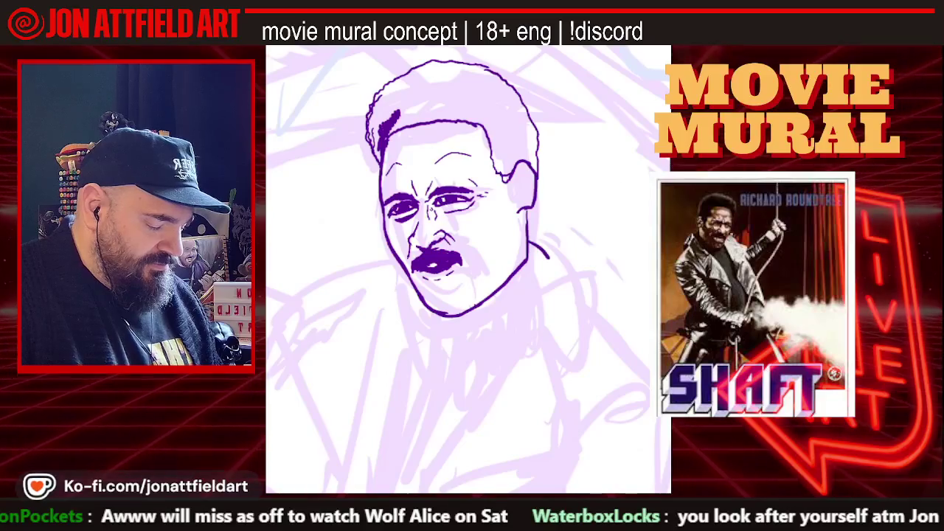
pyautogui.moveTo(537, 247); pyautogui.dragTo(548, 287)
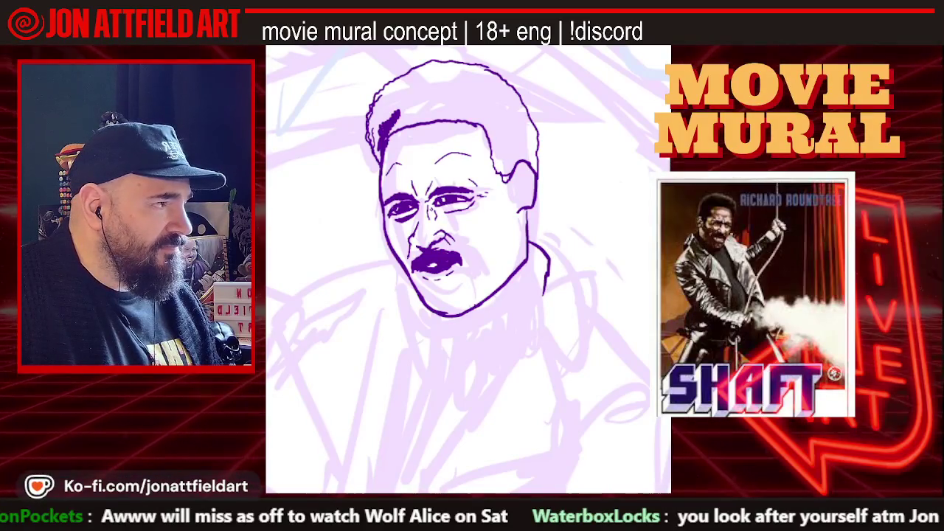
pyautogui.moveTo(414, 293); pyautogui.dragTo(403, 336)
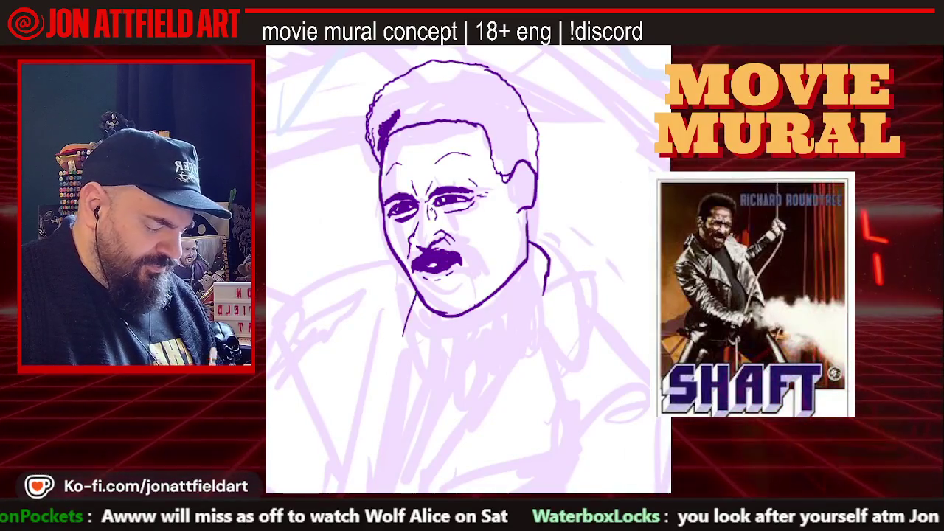
# Draw the collar line down from the jaw, thicken the neck edge and extend the jacket line.
pyautogui.scroll(-2, 468, 270)
pyautogui.scroll(-2, 468, 269)
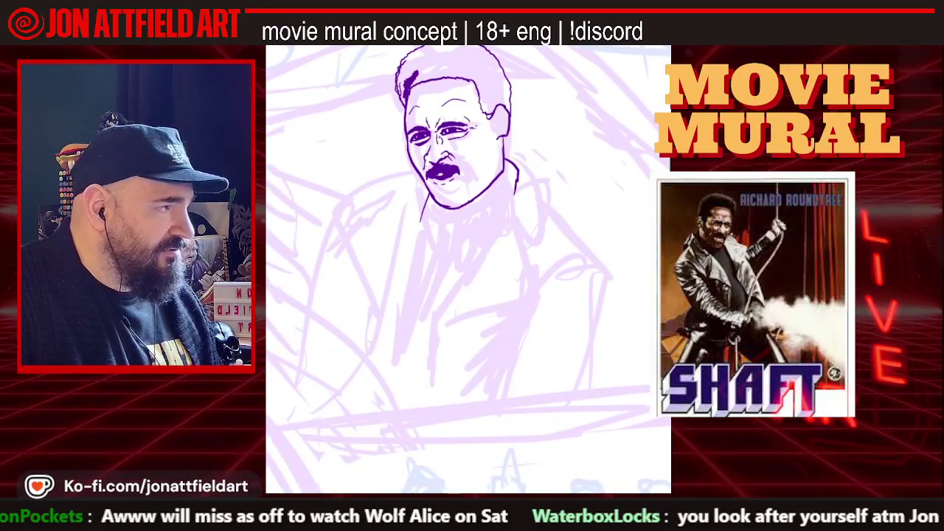
pyautogui.moveTo(506, 205); pyautogui.dragTo(425, 302)
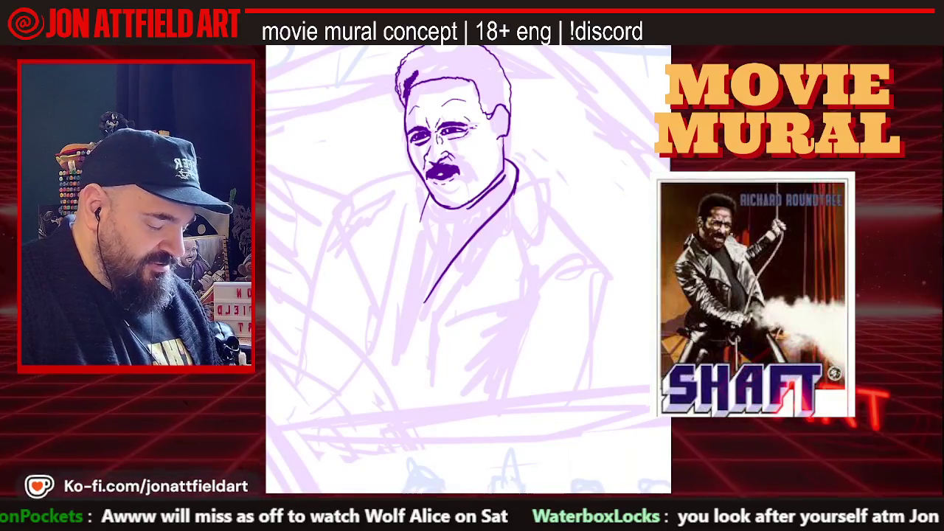
pyautogui.moveTo(509, 167); pyautogui.dragTo(511, 186)
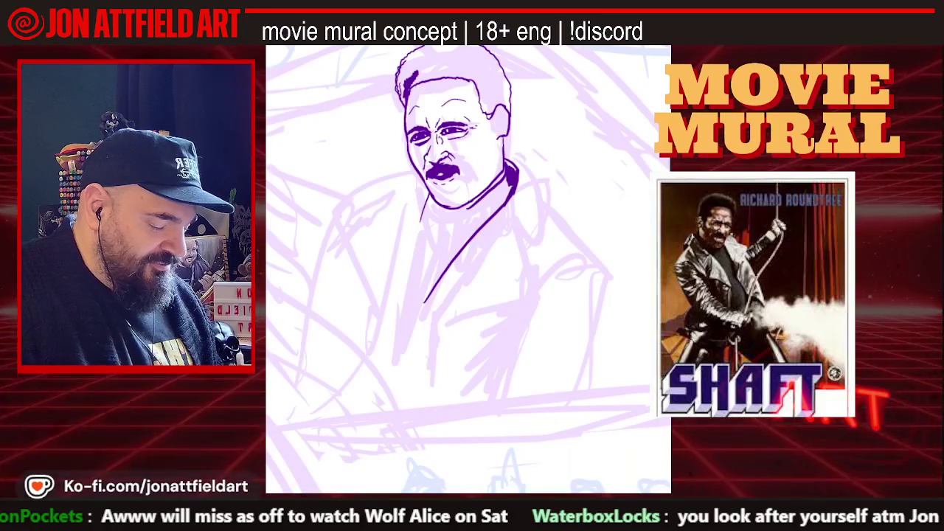
pyautogui.moveTo(509, 186); pyautogui.dragTo(494, 211)
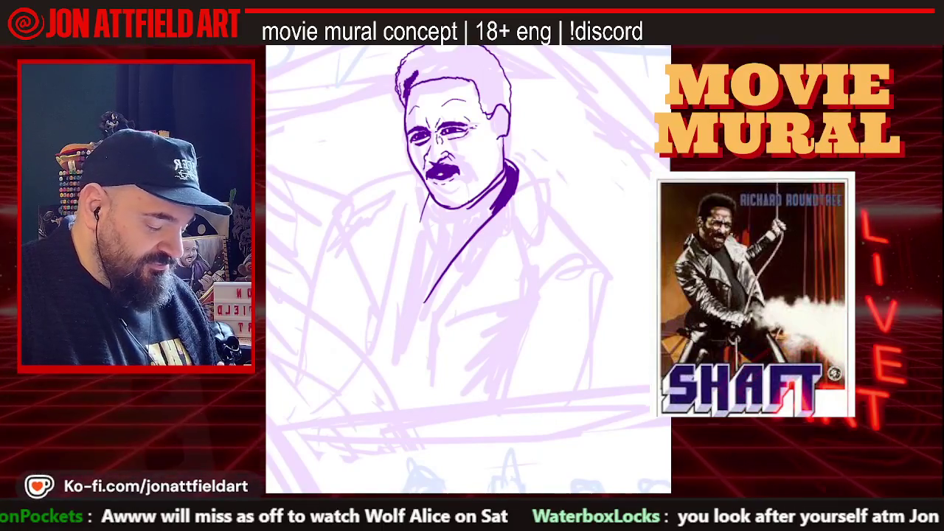
pyautogui.moveTo(410, 247); pyautogui.dragTo(401, 291)
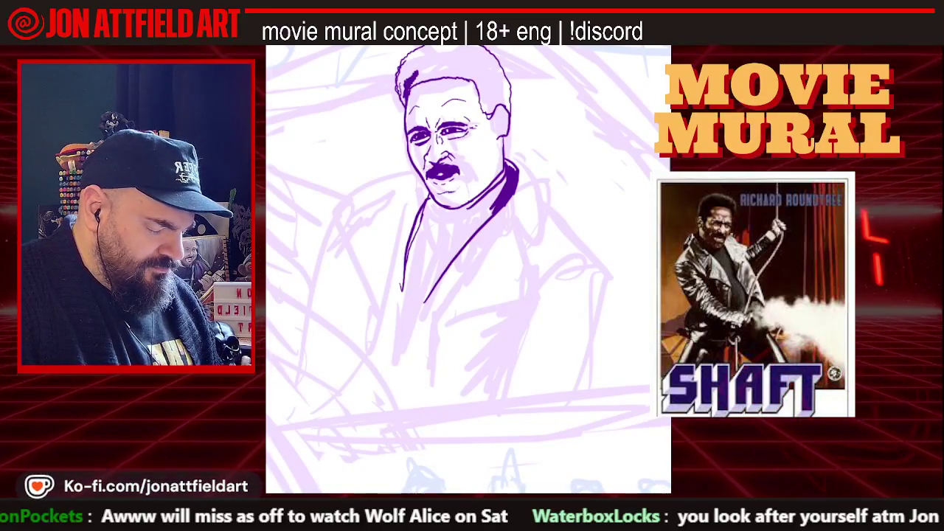
pyautogui.scroll(3, 469, 269)
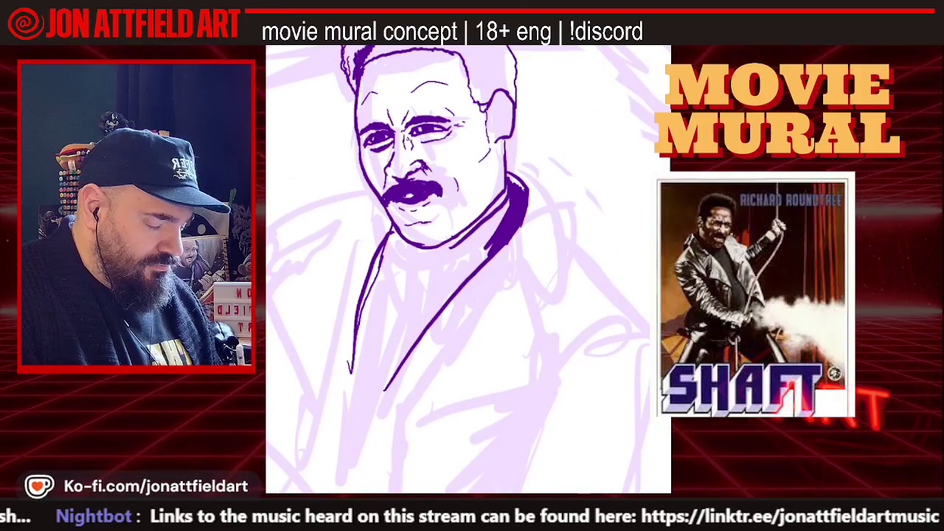
# Add hatching strokes on the cheek and thicken the left edge of the hair outline.
pyautogui.moveTo(481, 149)
pyautogui.mouseDown()
pyautogui.moveTo(476, 158)
pyautogui.moveTo(478, 149)
pyautogui.mouseUp()
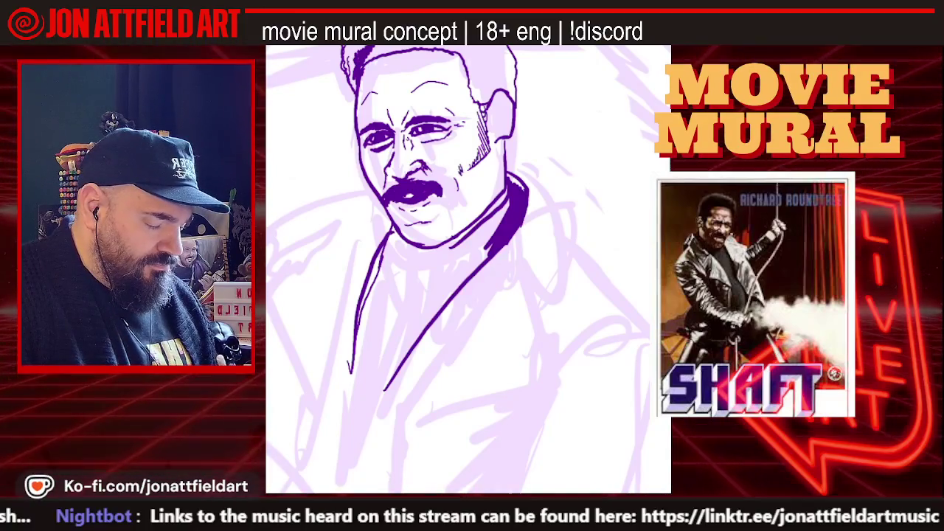
pyautogui.moveTo(470, 149); pyautogui.dragTo(458, 163)
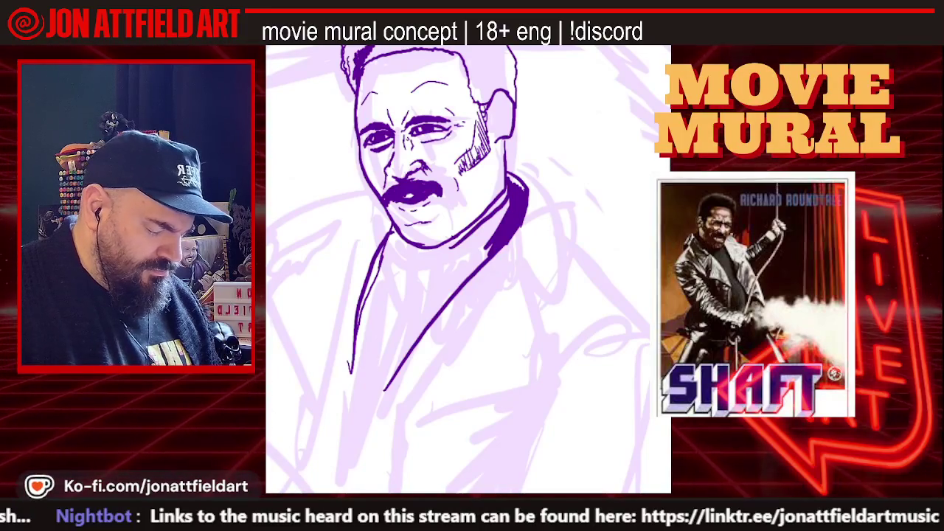
pyautogui.scroll(-1, 469, 269)
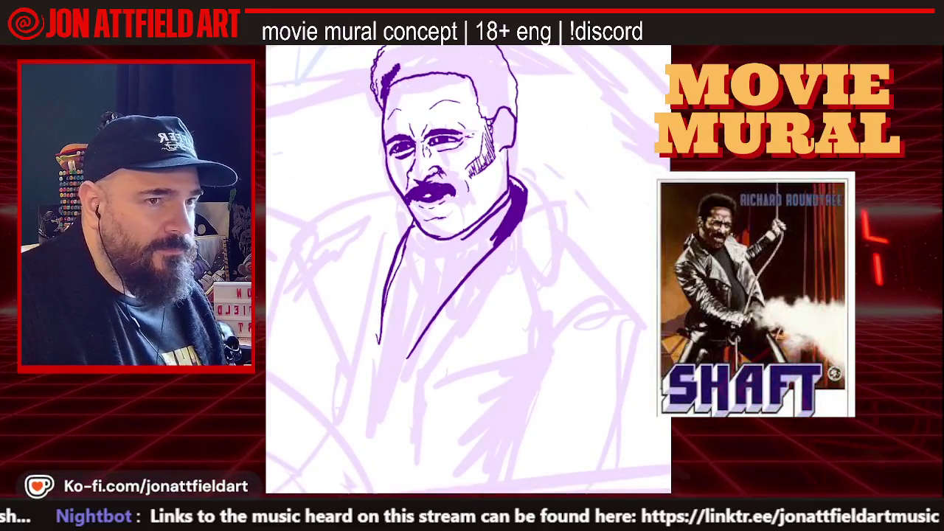
pyautogui.scroll(2, 469, 270)
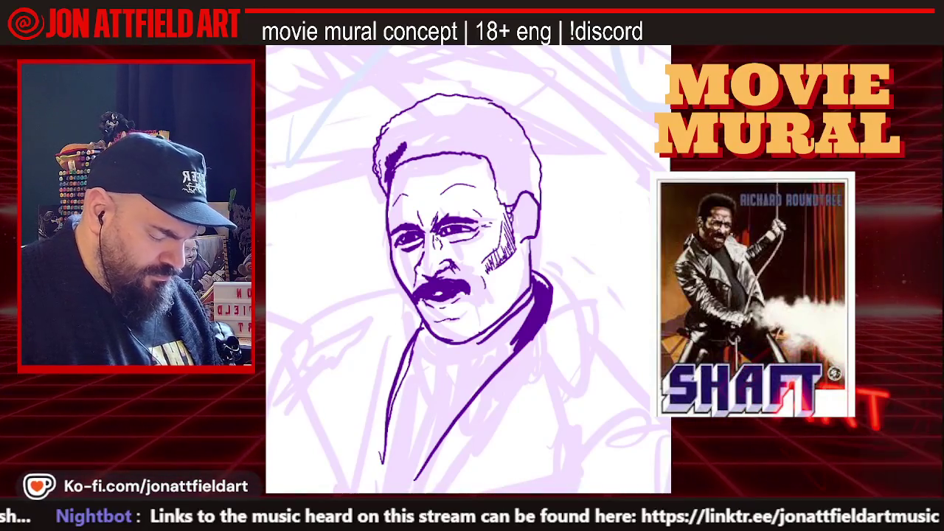
pyautogui.scroll(1, 467, 270)
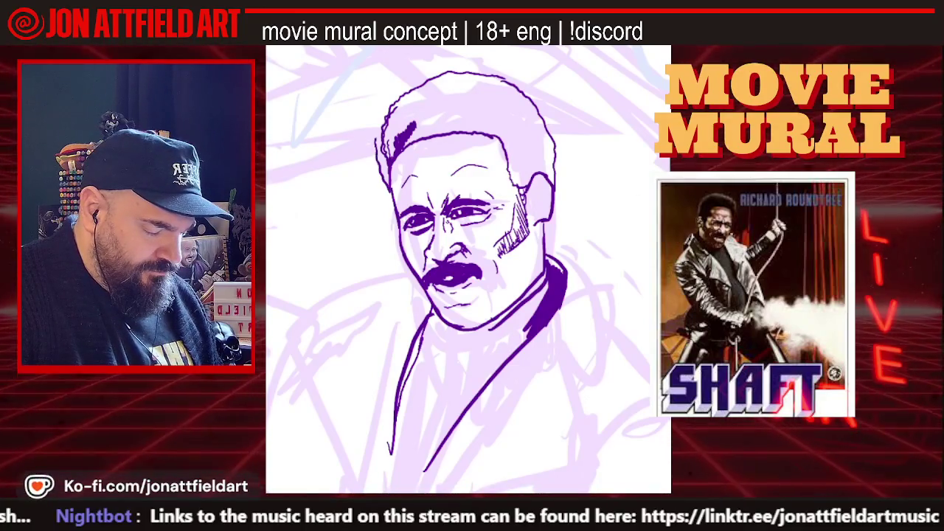
pyautogui.moveTo(379, 118); pyautogui.dragTo(391, 189)
pyautogui.scroll(-2, 468, 269)
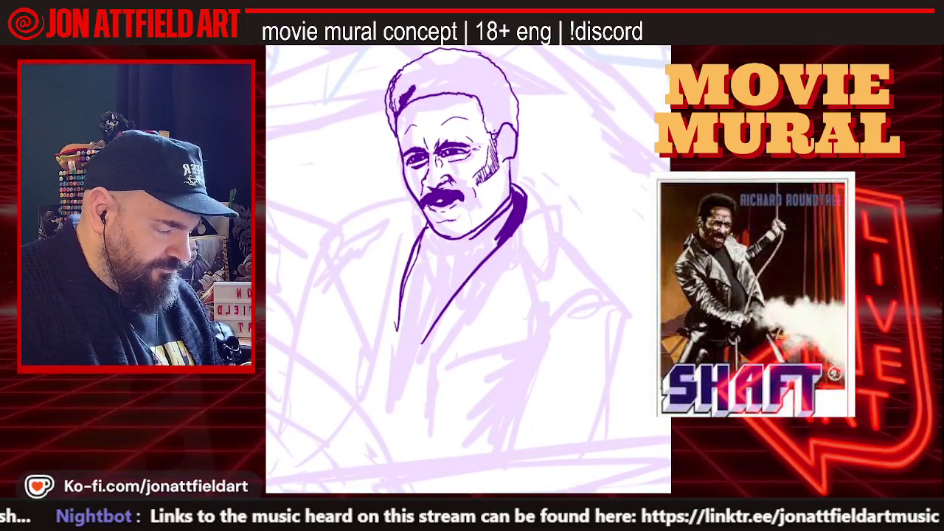
# Fill the hair solid dark purple after undoing an accidental full-canvas flood.
pyautogui.hotkey('alt', 'BackSpace')
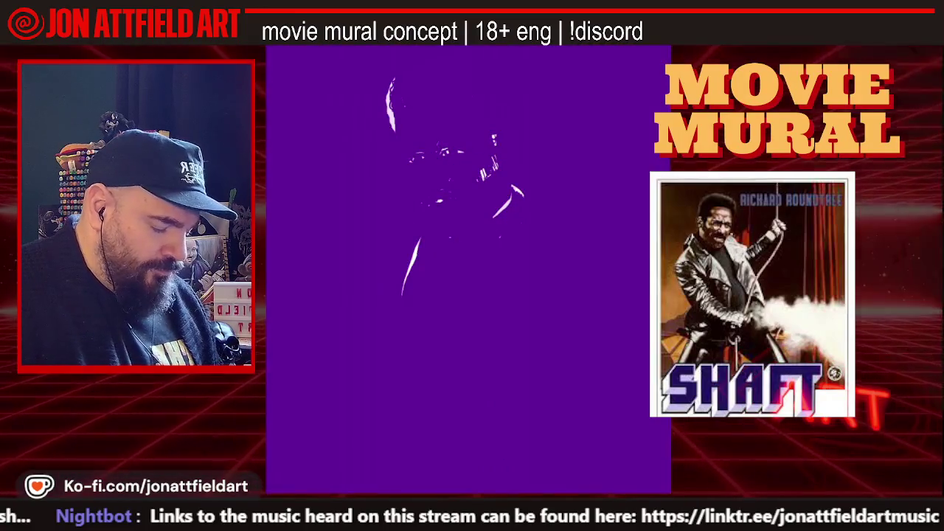
pyautogui.hotkey('ctrl', 'z')
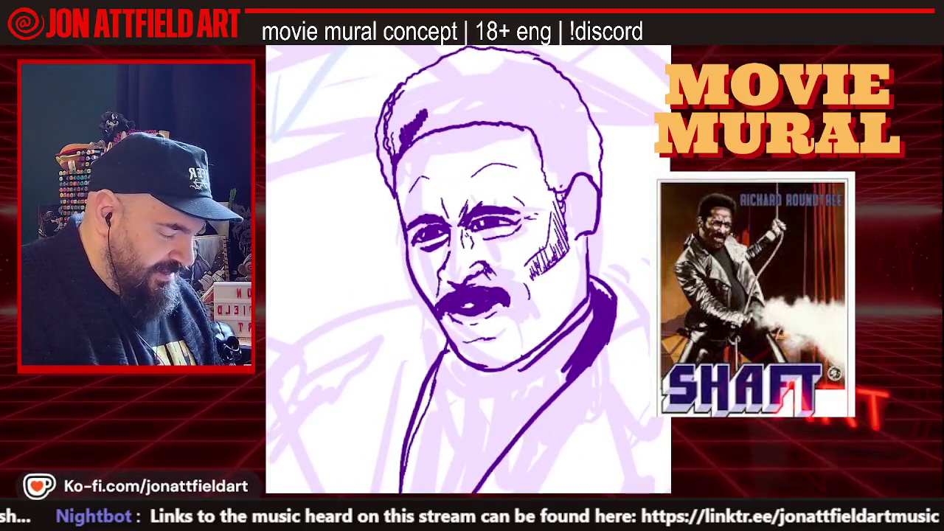
pyautogui.click(544, 93)
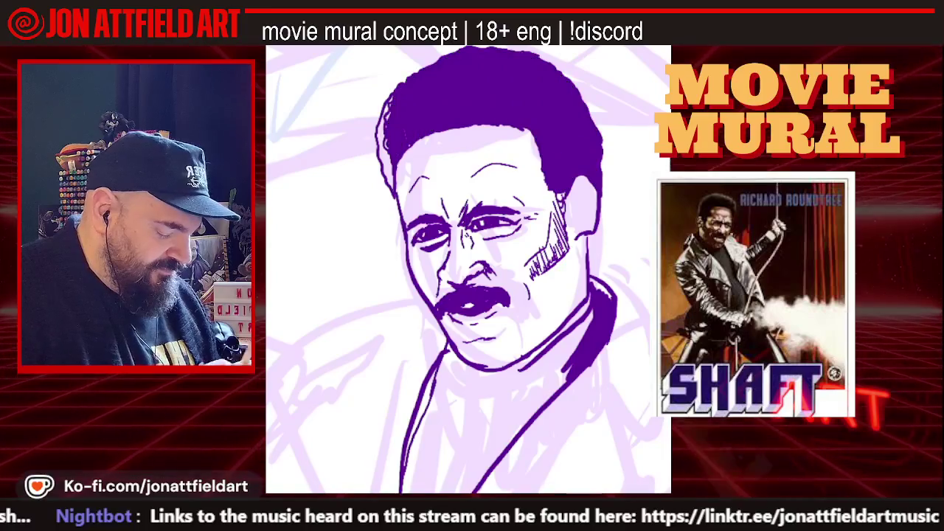
pyautogui.scroll(-2, 469, 270)
pyautogui.scroll(2, 468, 270)
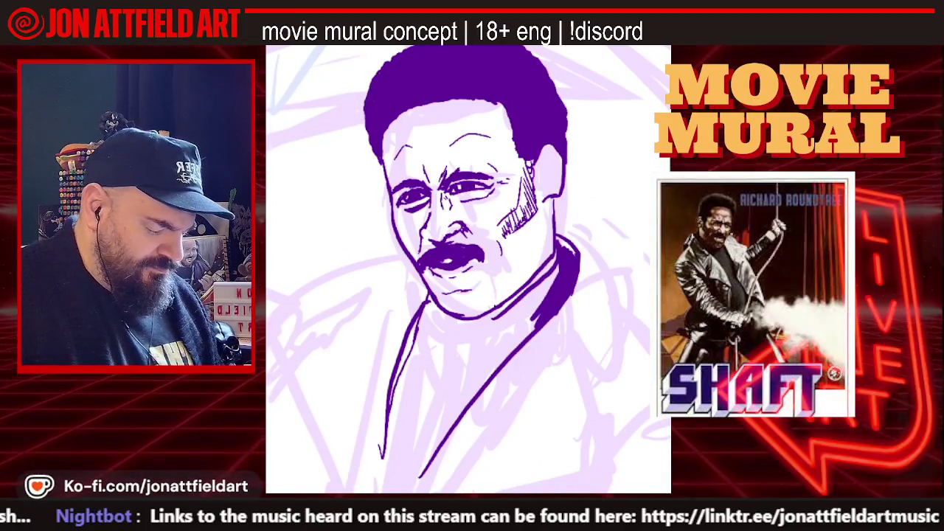
pyautogui.scroll(-2, 468, 269)
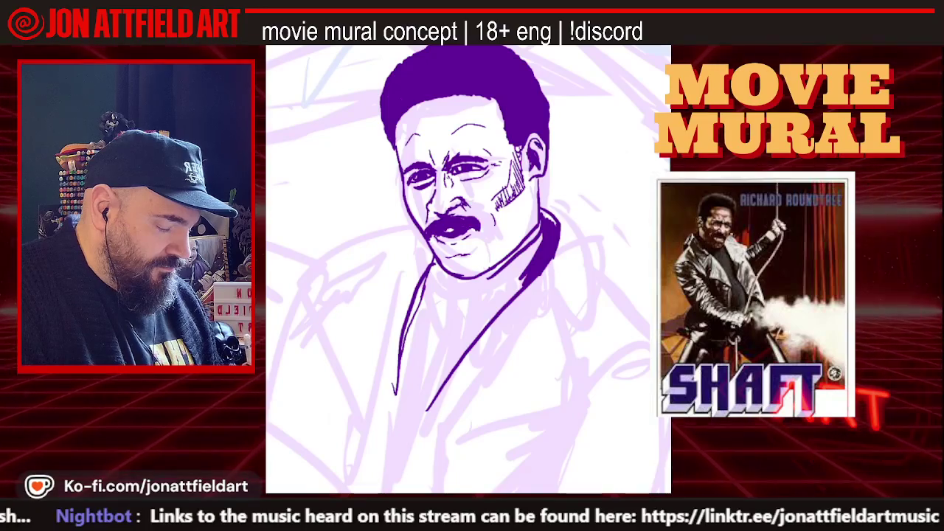
pyautogui.scroll(-2, 469, 269)
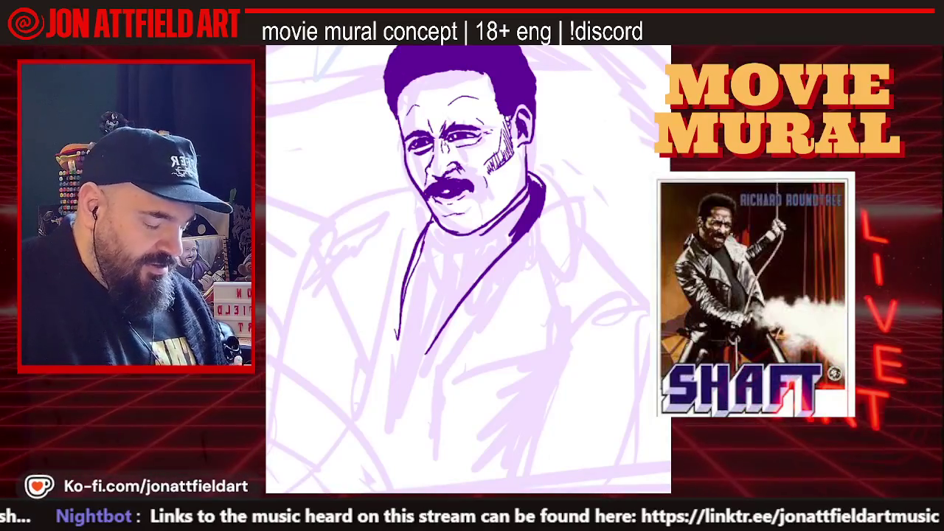
pyautogui.scroll(-2, 468, 270)
pyautogui.scroll(-2, 469, 269)
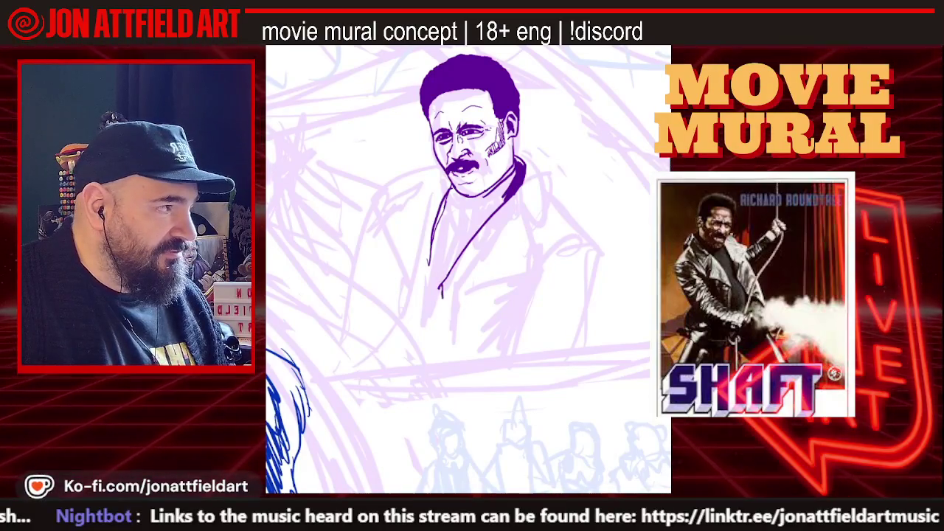
# Extend the coat's front line downward and start a line down the jacket's left side.
pyautogui.moveTo(441, 294); pyautogui.dragTo(446, 343)
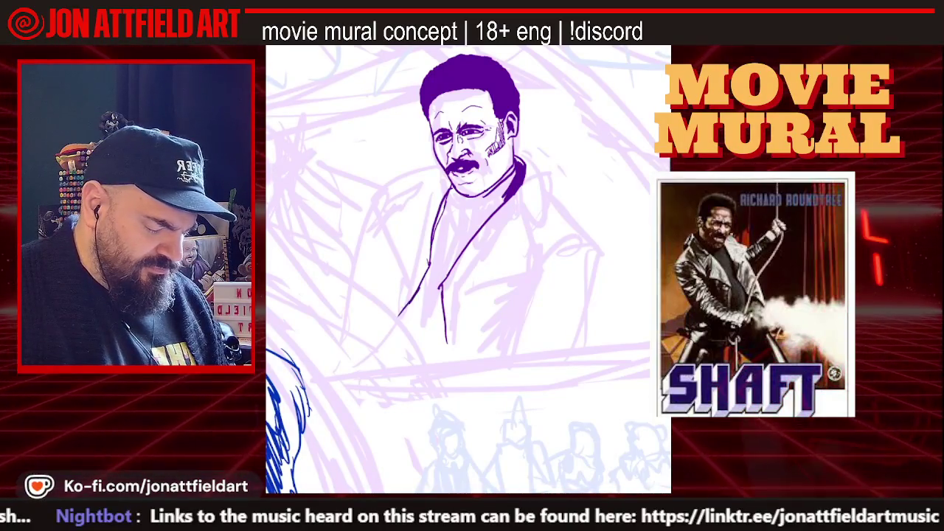
pyautogui.scroll(-3, 469, 269)
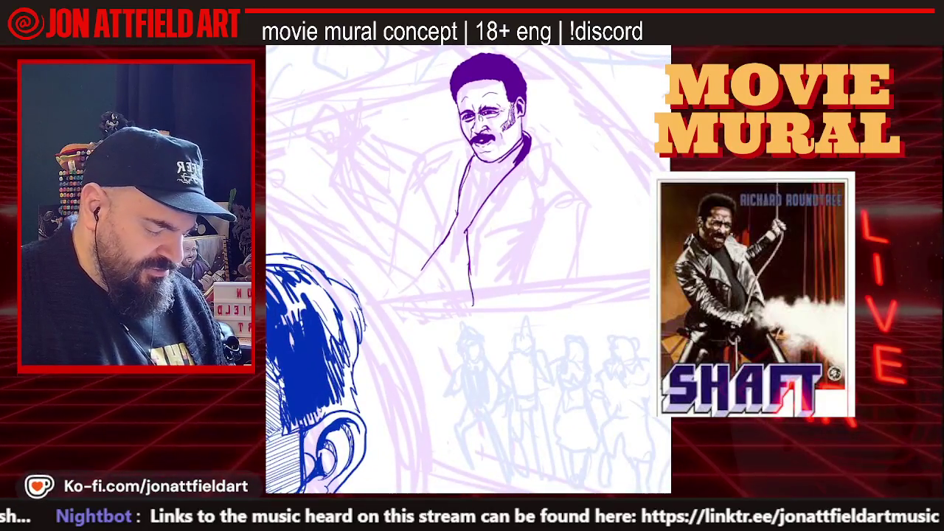
pyautogui.scroll(2, 469, 269)
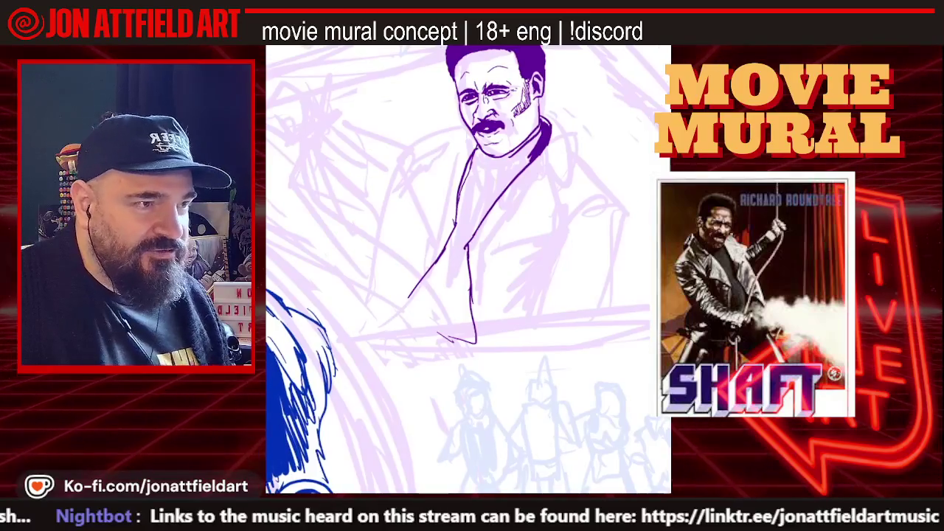
pyautogui.scroll(1, 469, 270)
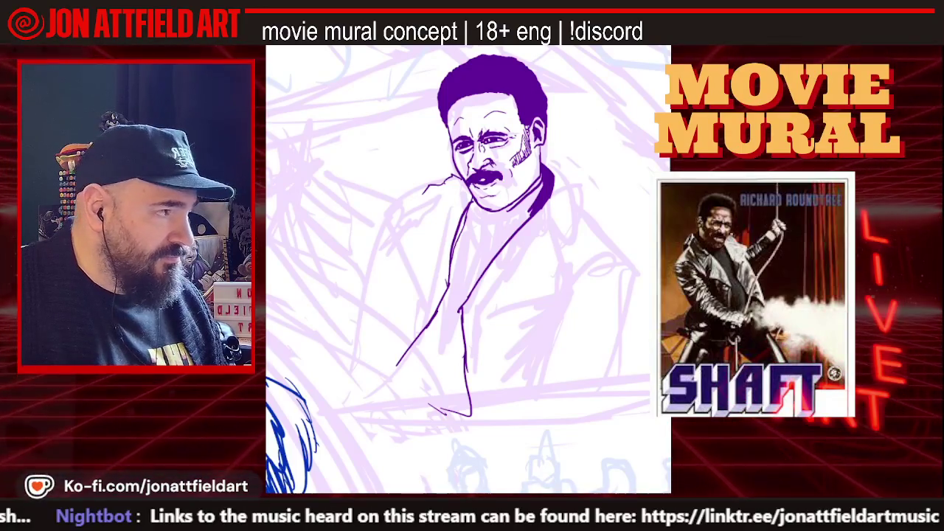
pyautogui.moveTo(410, 350); pyautogui.dragTo(436, 417)
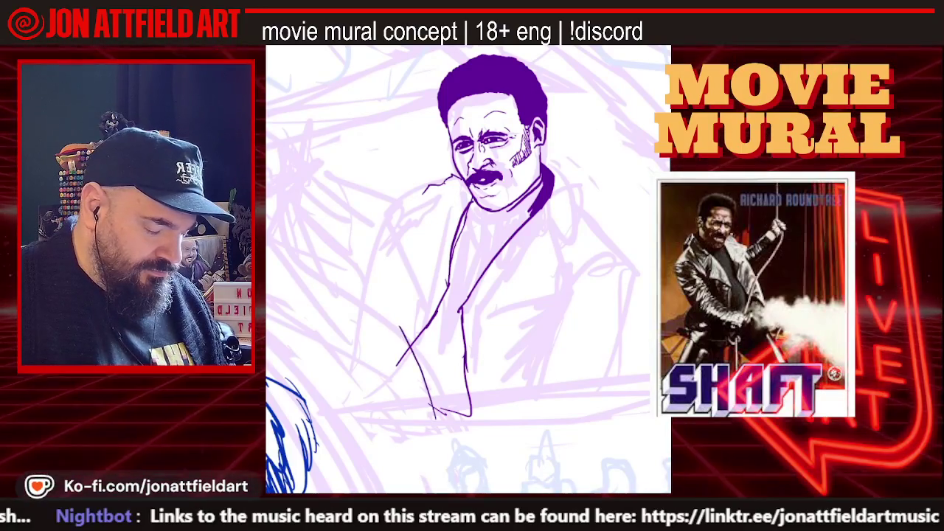
# Ink the jacket's left-side line and carry it up toward the shoulder.
pyautogui.moveTo(352, 284); pyautogui.dragTo(409, 351)
pyautogui.moveTo(338, 254); pyautogui.dragTo(354, 289)
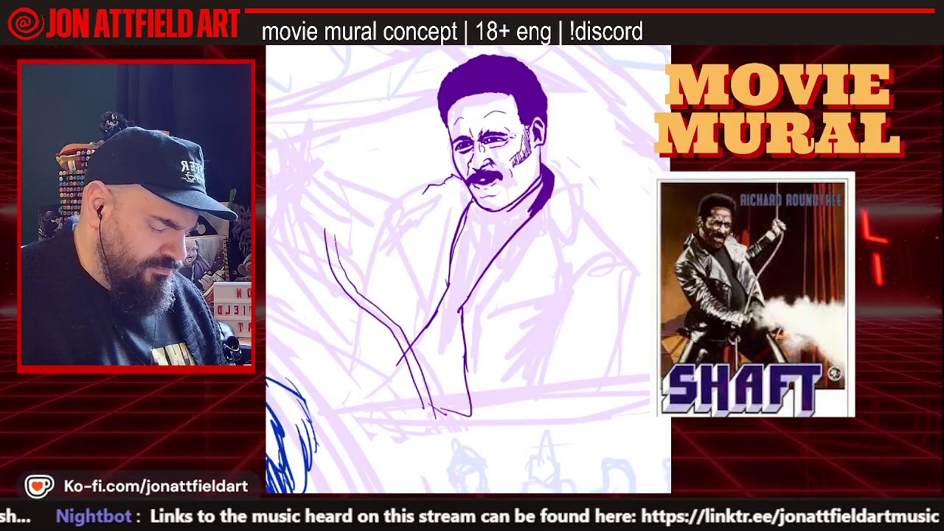
pyautogui.scroll(-2, 469, 269)
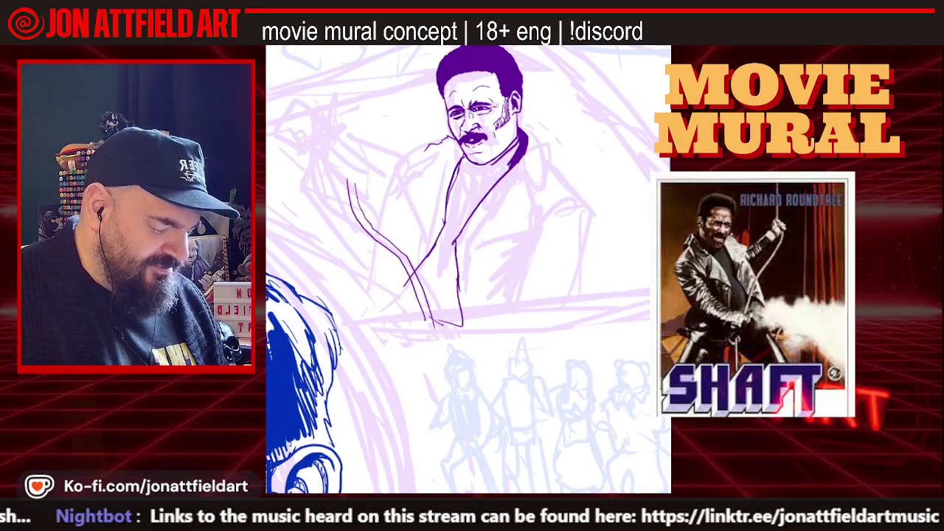
pyautogui.scroll(2, 469, 269)
pyautogui.scroll(2, 468, 269)
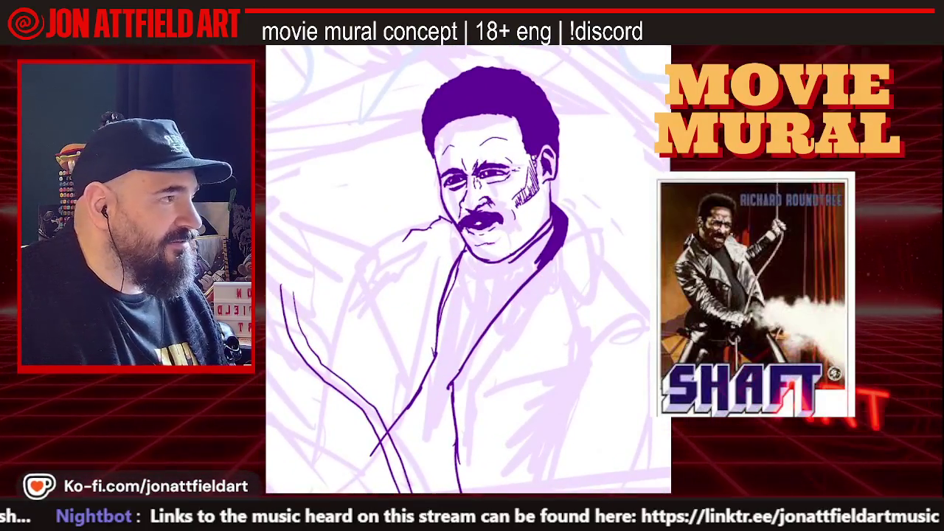
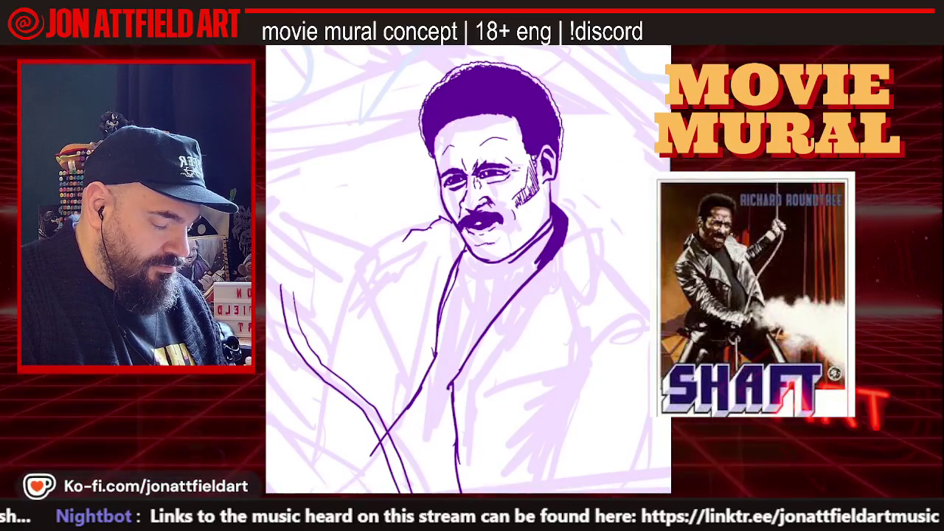
# Ink bolder purple strokes on the jacket lapel, right side and bottom edge.
pyautogui.scroll(-3, 468, 269)
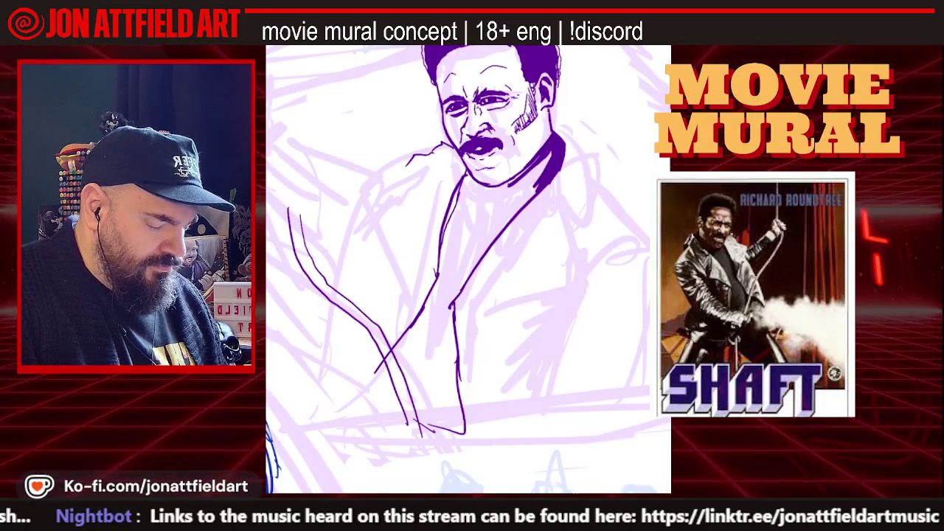
pyautogui.scroll(-2, 468, 269)
pyautogui.scroll(-2, 468, 269)
pyautogui.scroll(-2, 468, 269)
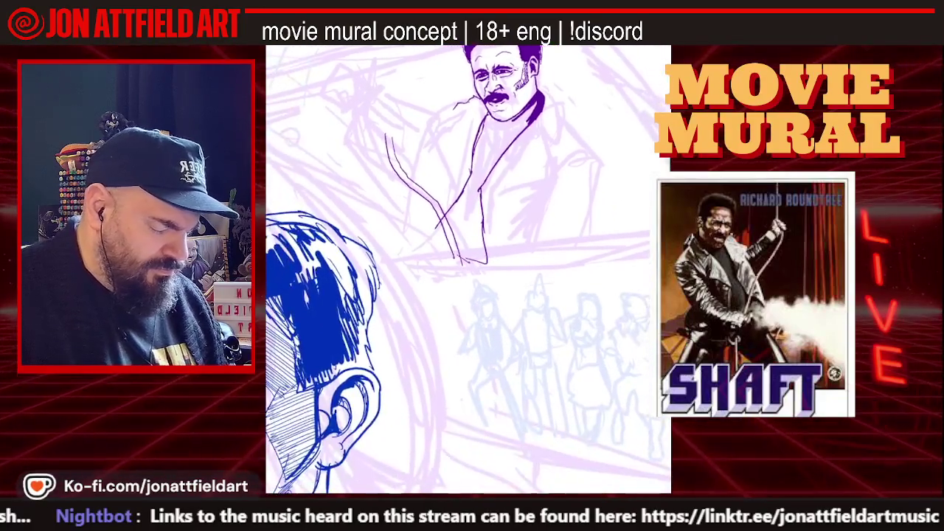
pyautogui.scroll(-2, 468, 270)
pyautogui.scroll(-3, 467, 270)
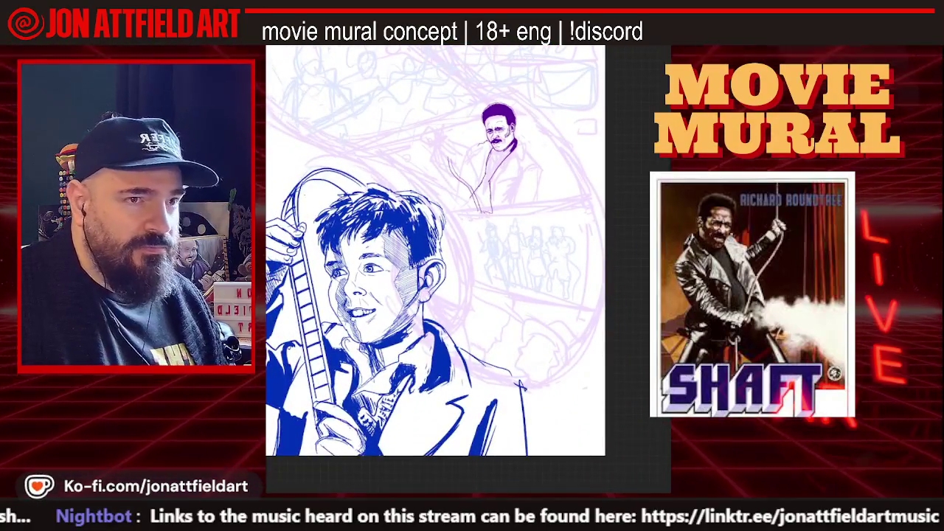
pyautogui.scroll(2, 468, 269)
pyautogui.scroll(2, 468, 270)
pyautogui.scroll(2, 468, 269)
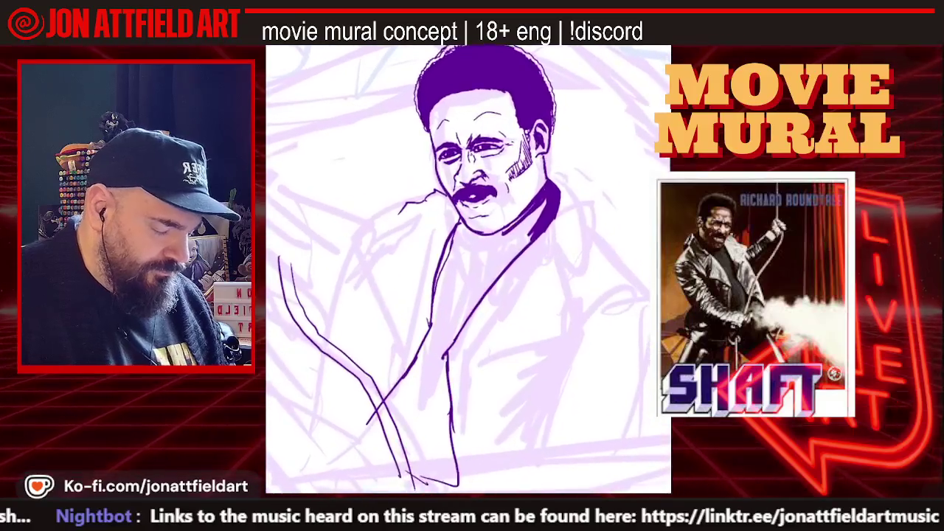
pyautogui.scroll(1, 467, 270)
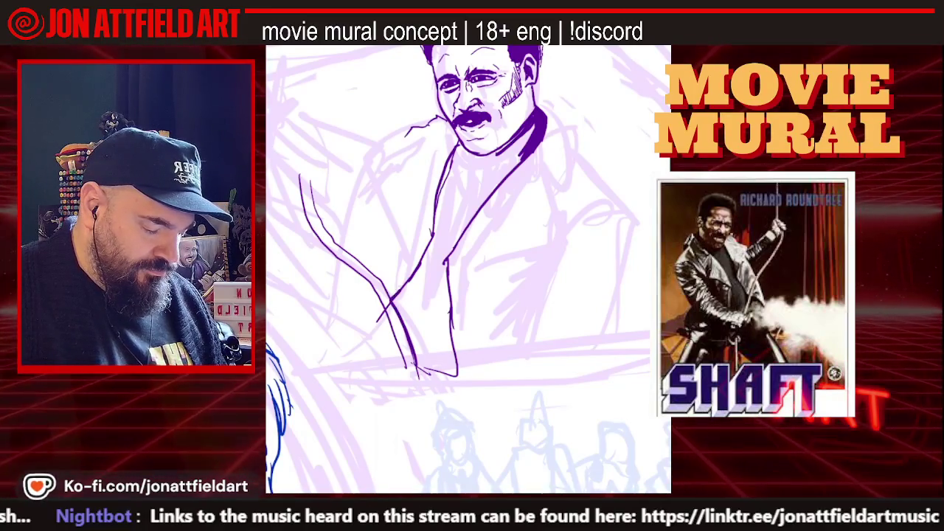
pyautogui.moveTo(425, 257); pyautogui.dragTo(407, 280)
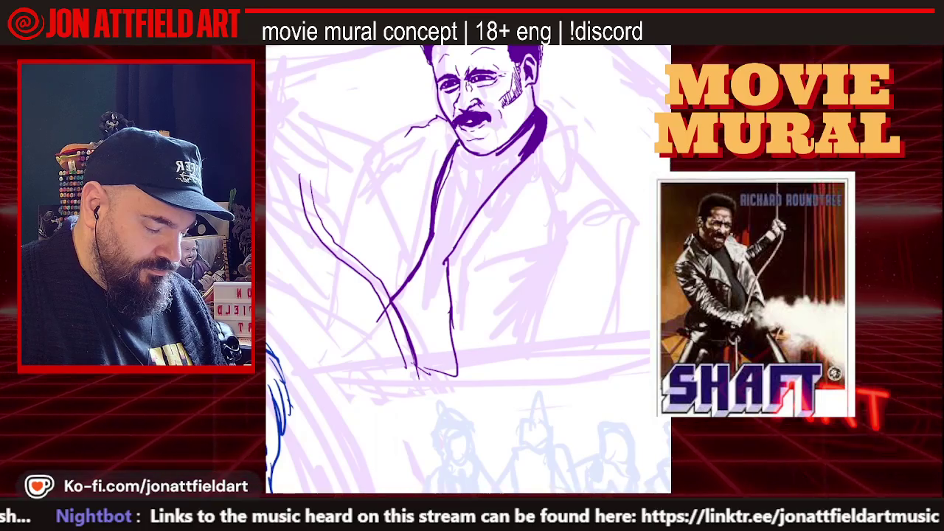
pyautogui.moveTo(452, 310); pyautogui.dragTo(459, 344)
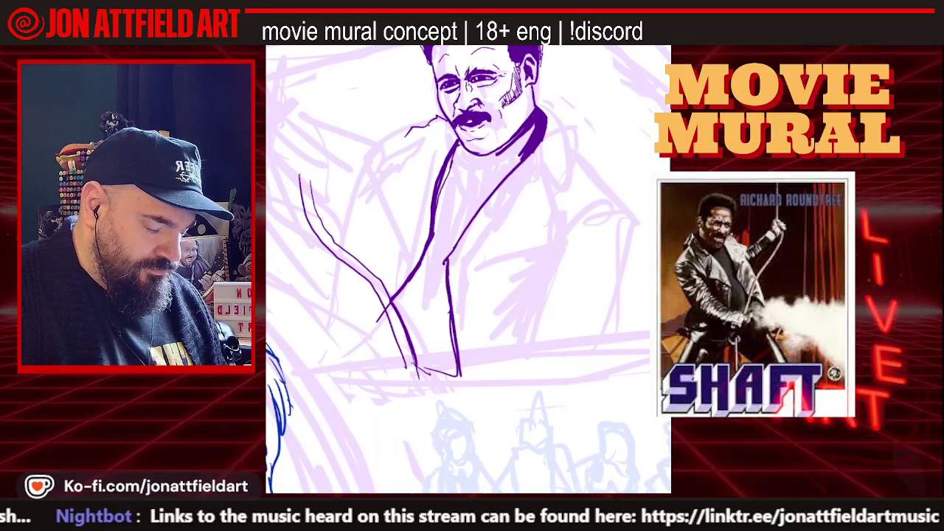
pyautogui.moveTo(416, 369); pyautogui.dragTo(443, 376)
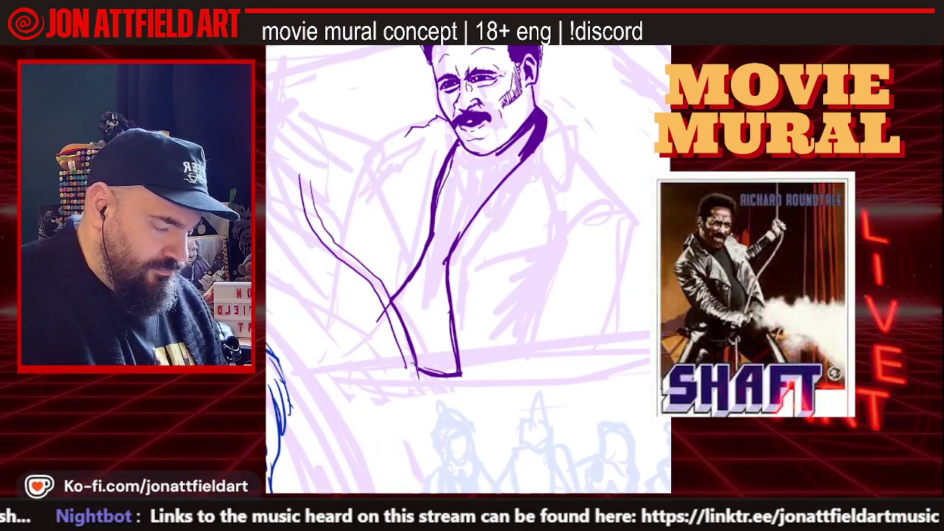
# Fill the shirt between the collar lines with solid purple and extend the jacket stroke.
pyautogui.click(458, 221)
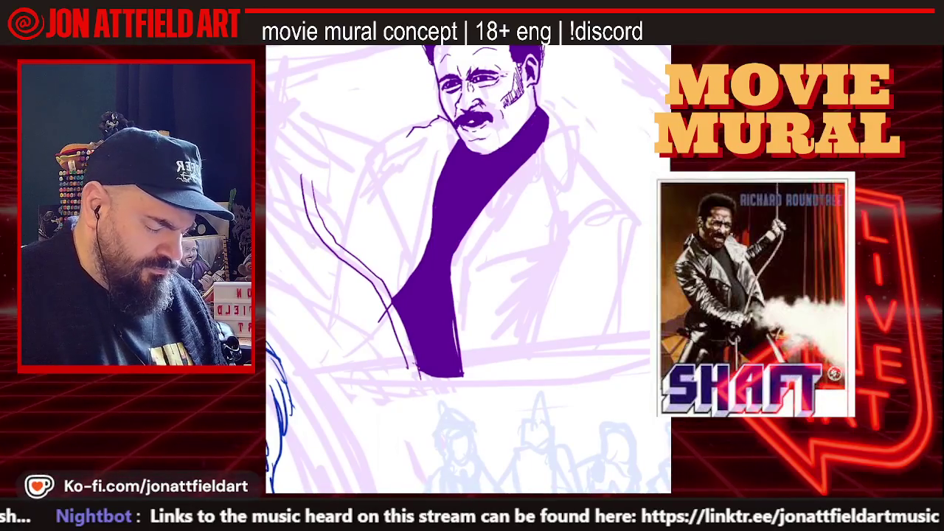
pyautogui.scroll(-3, 468, 269)
pyautogui.scroll(3, 469, 269)
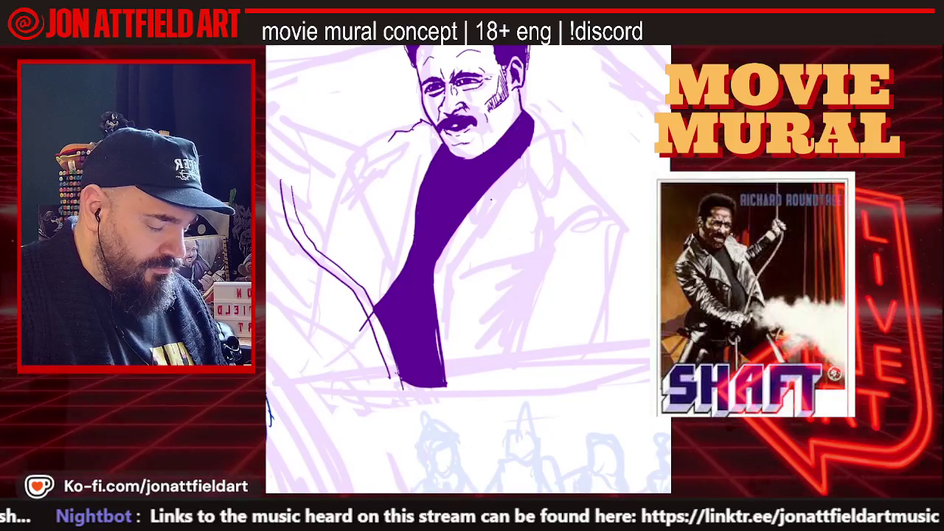
pyautogui.moveTo(500, 211)
pyautogui.mouseDown()
pyautogui.moveTo(508, 223)
pyautogui.moveTo(538, 215)
pyautogui.mouseUp()
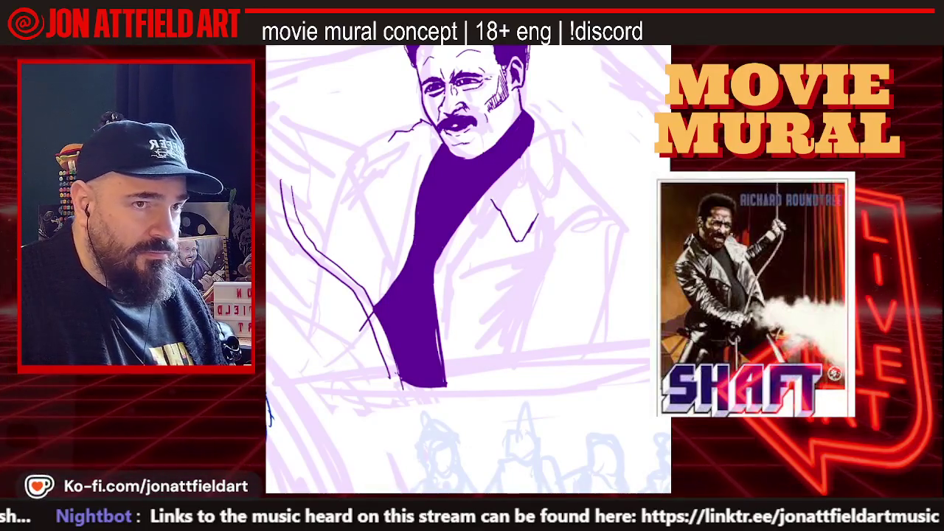
# Lengthen the right collar line upward and draw a curved purple collar line.
pyautogui.scroll(3, 468, 270)
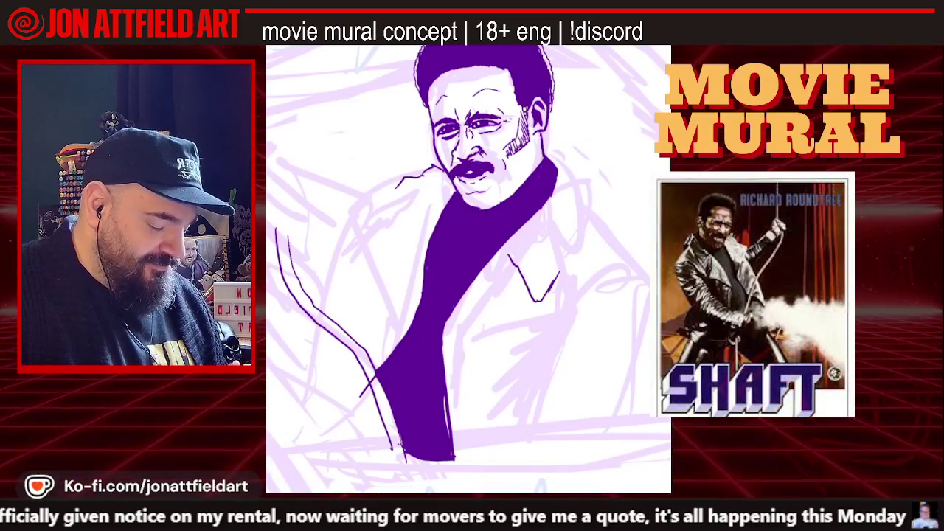
pyautogui.moveTo(572, 226); pyautogui.dragTo(565, 258)
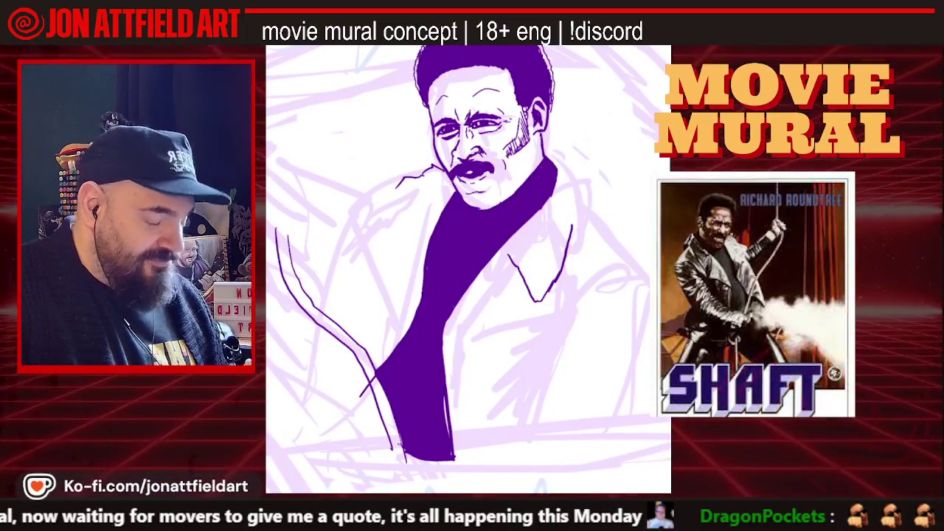
pyautogui.moveTo(582, 205); pyautogui.dragTo(572, 234)
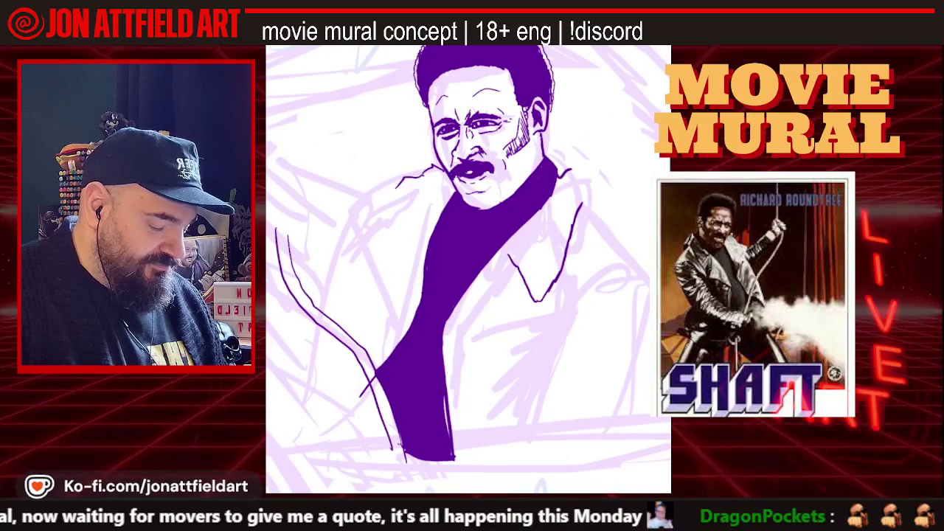
pyautogui.moveTo(562, 171); pyautogui.dragTo(598, 213)
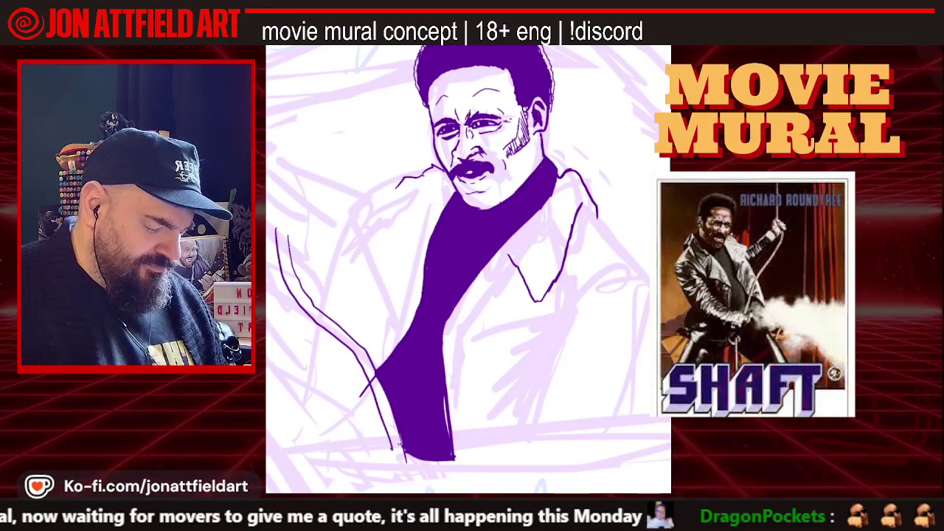
pyautogui.scroll(-5, 469, 269)
pyautogui.scroll(-3, 469, 269)
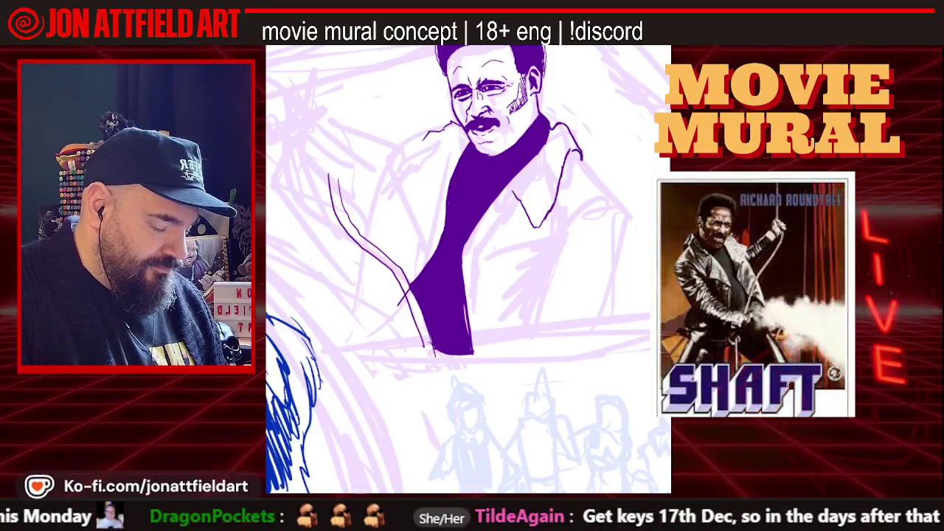
# Add a purple shoulder mark, extend the lapel line, and continue the jacket's right edge downward.
pyautogui.moveTo(571, 152); pyautogui.dragTo(579, 158)
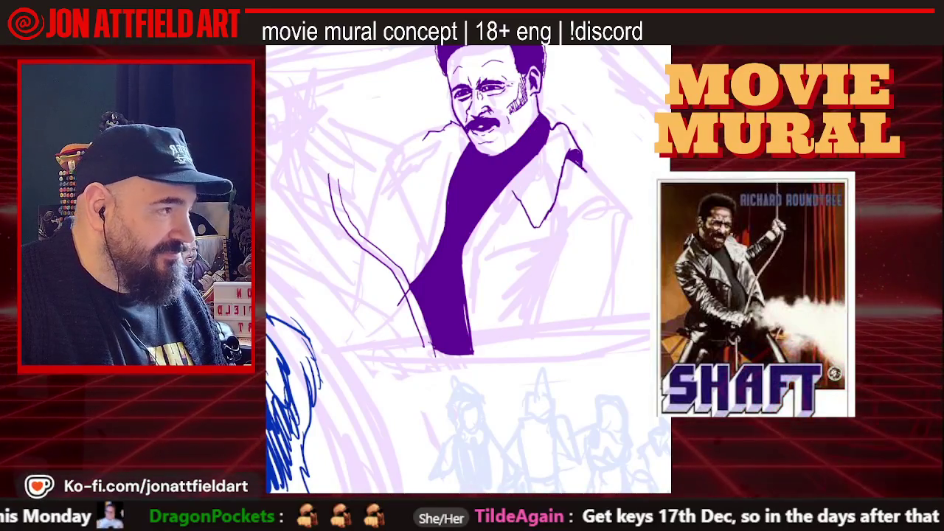
pyautogui.moveTo(583, 168); pyautogui.dragTo(629, 229)
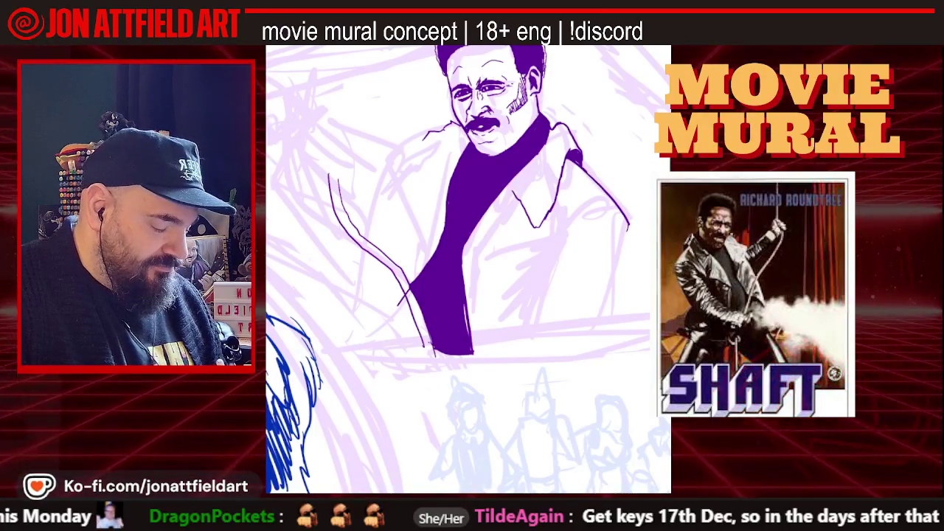
pyautogui.moveTo(562, 245); pyautogui.dragTo(606, 211)
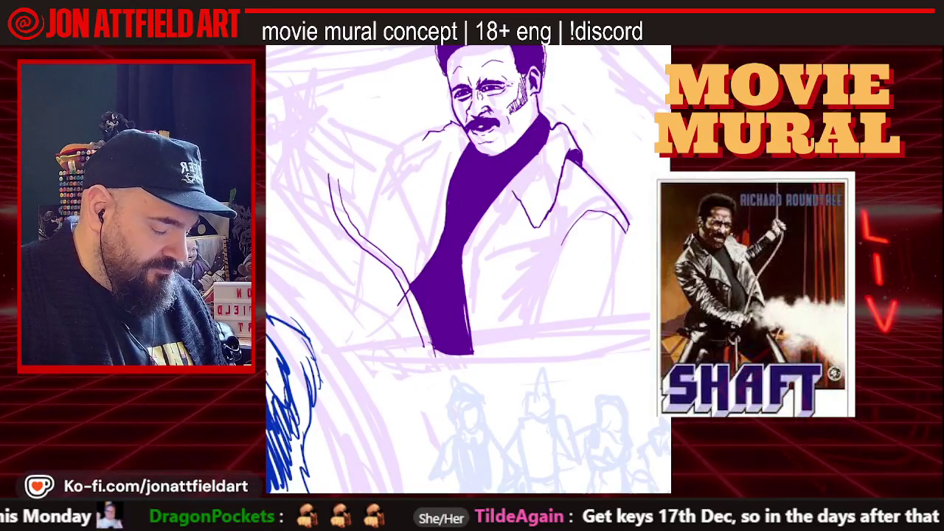
pyautogui.moveTo(627, 222); pyautogui.dragTo(630, 258)
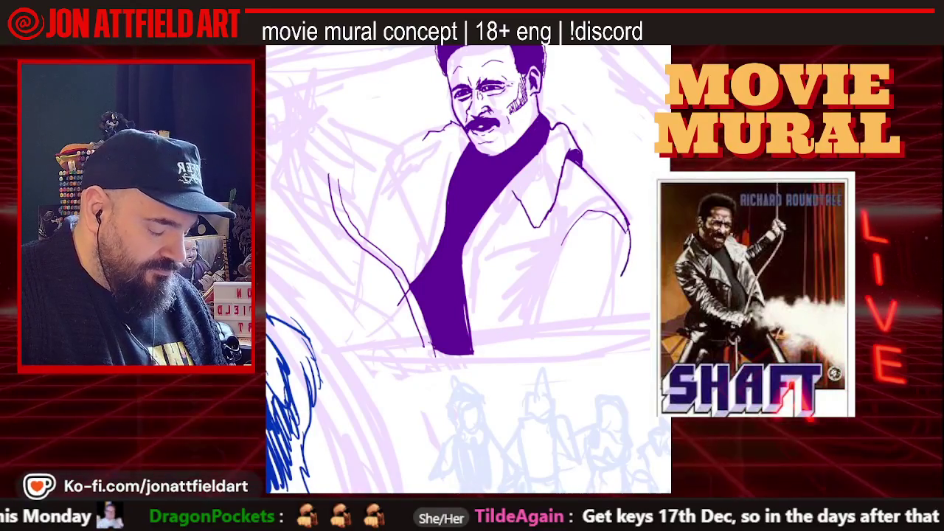
pyautogui.moveTo(465, 266); pyautogui.dragTo(494, 243)
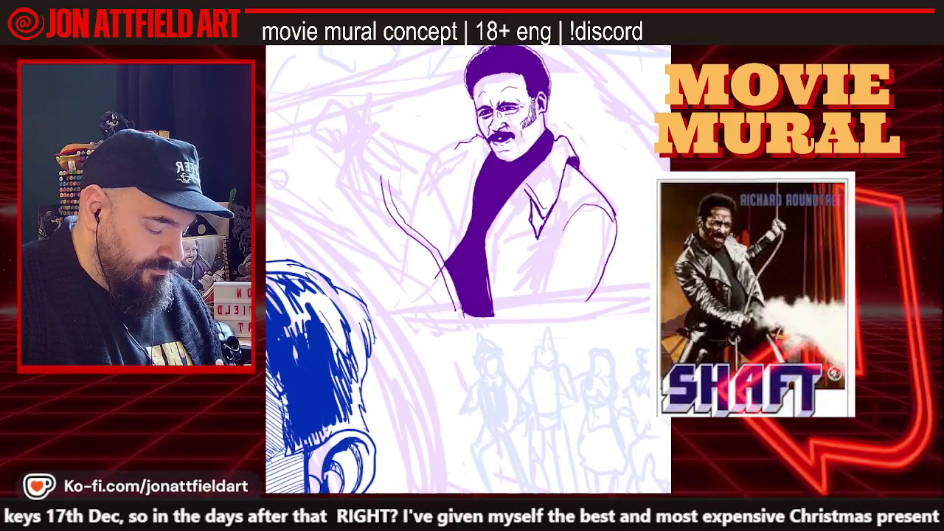
# Ink a short dark purple mark inside the coat lapel.
pyautogui.moveTo(539, 219)
pyautogui.mouseDown()
pyautogui.moveTo(537, 236)
pyautogui.moveTo(537, 222)
pyautogui.mouseUp()
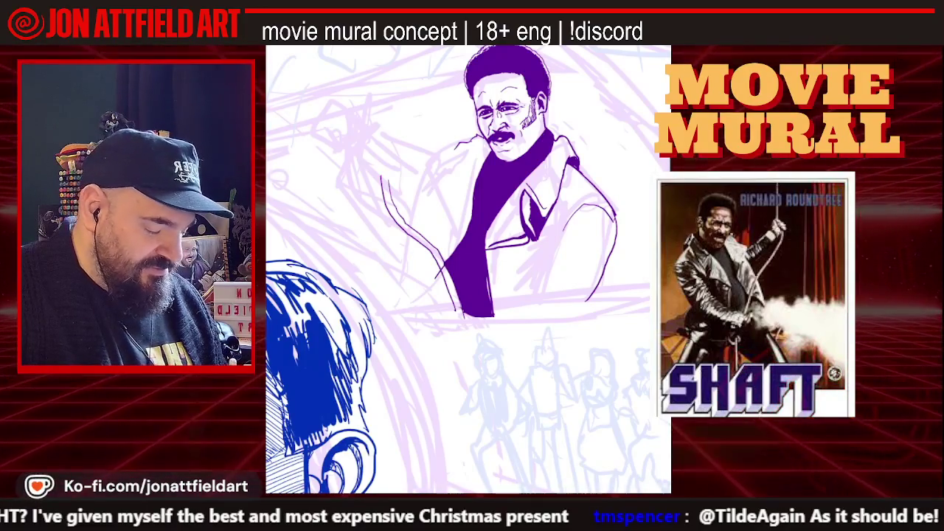
pyautogui.scroll(-2, 469, 269)
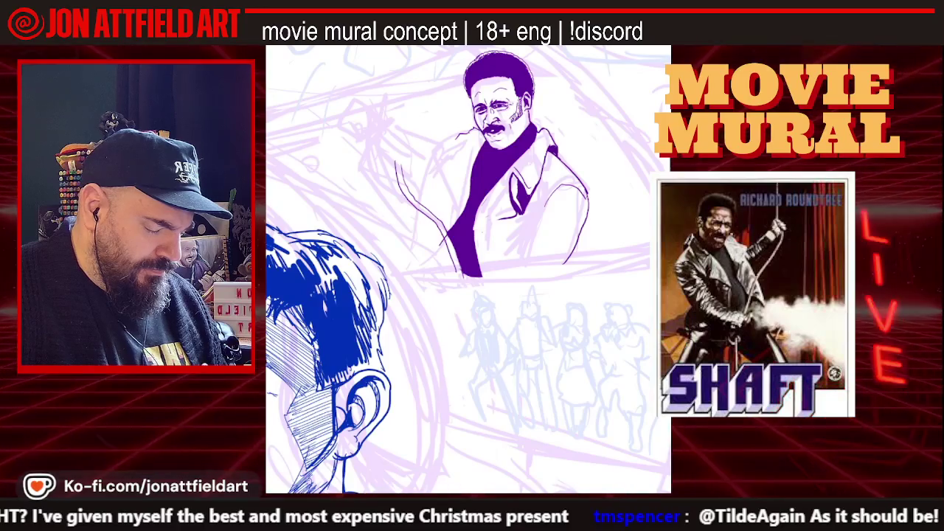
# Continue the purple jacket line down and to the left on Shaft's coat.
pyautogui.scroll(5, 502, 169)
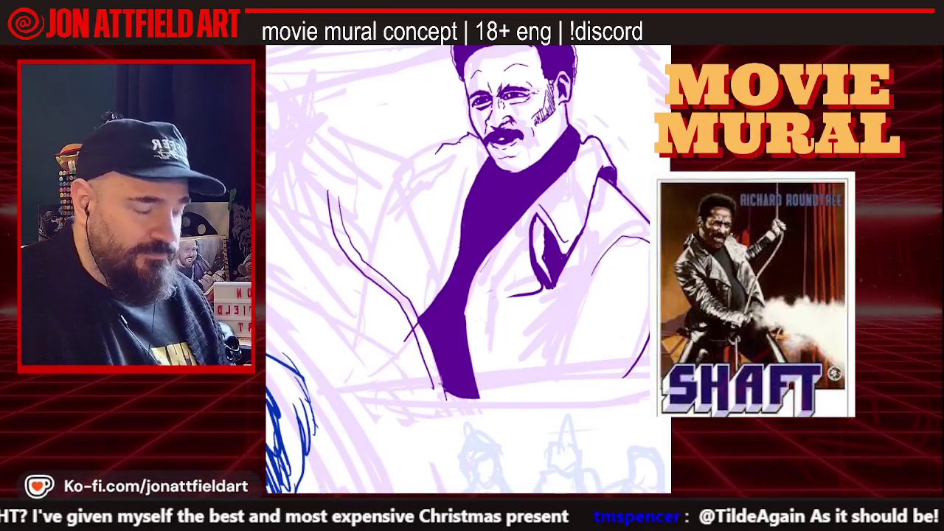
pyautogui.scroll(2, 469, 269)
pyautogui.scroll(-1, 469, 270)
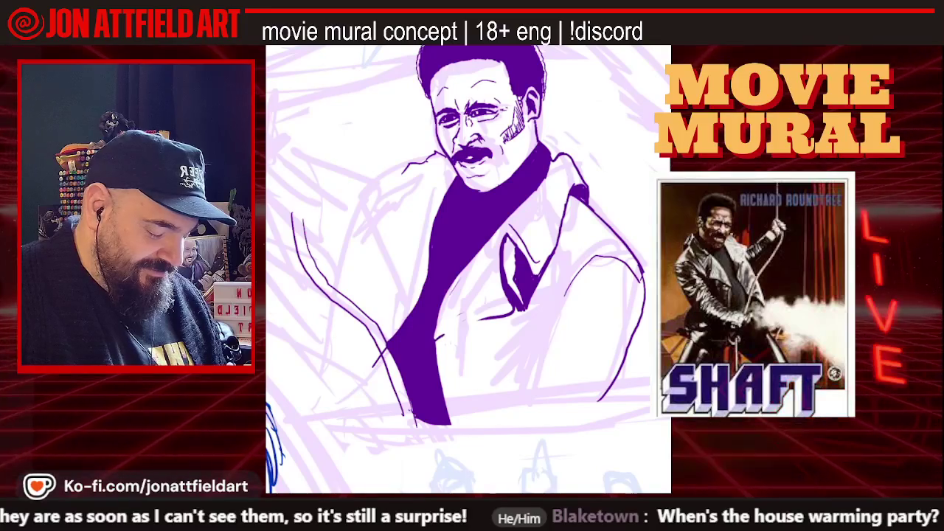
pyautogui.moveTo(472, 324); pyautogui.dragTo(437, 341)
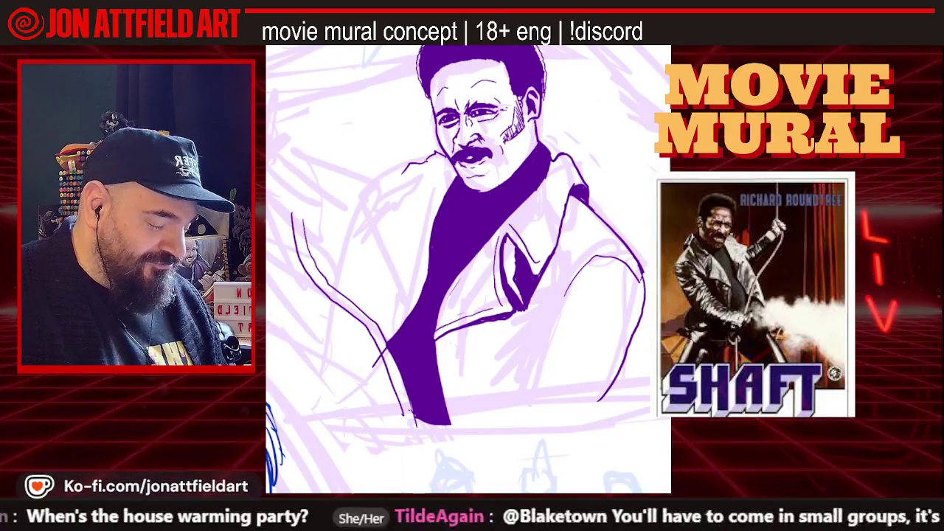
# Scroll the canvas to review the Shaft figure's purple-inked head and coat.
pyautogui.scroll(-2, 469, 269)
pyautogui.scroll(-1, 468, 269)
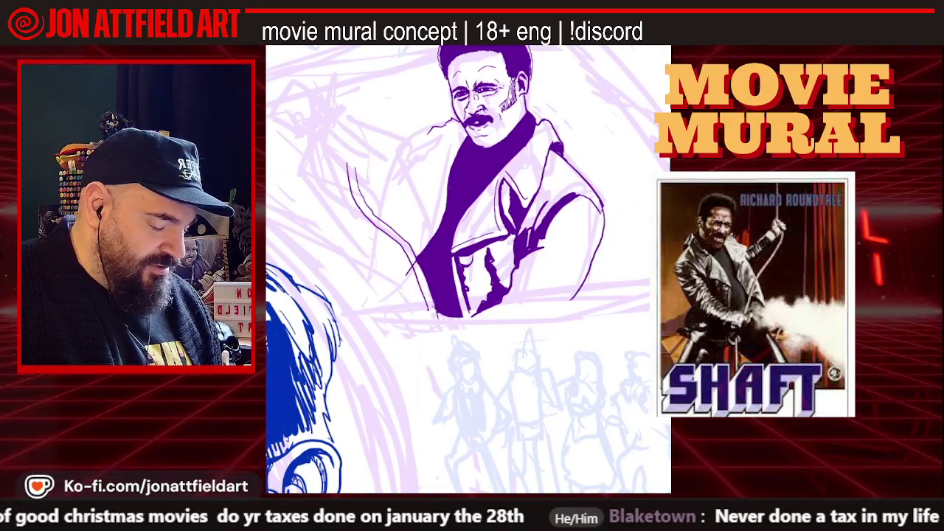
pyautogui.scroll(-2, 468, 269)
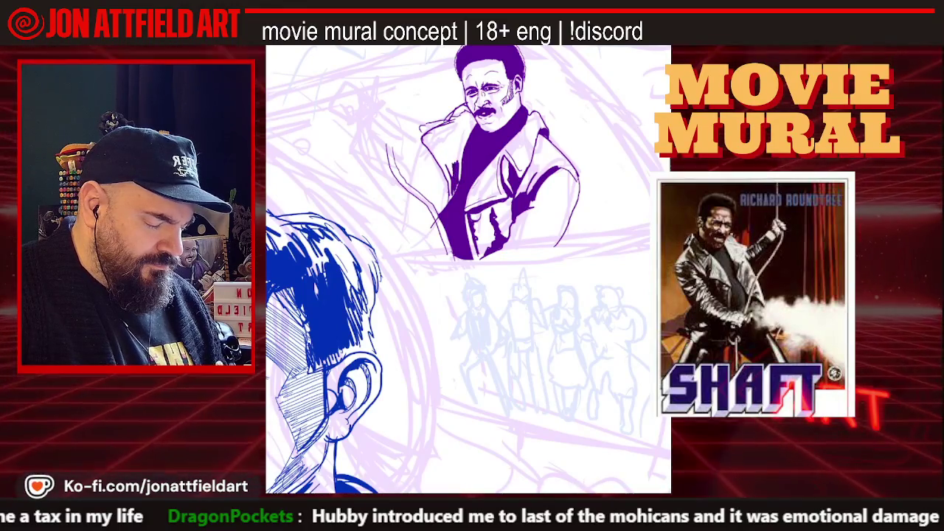
pyautogui.scroll(3, 487, 162)
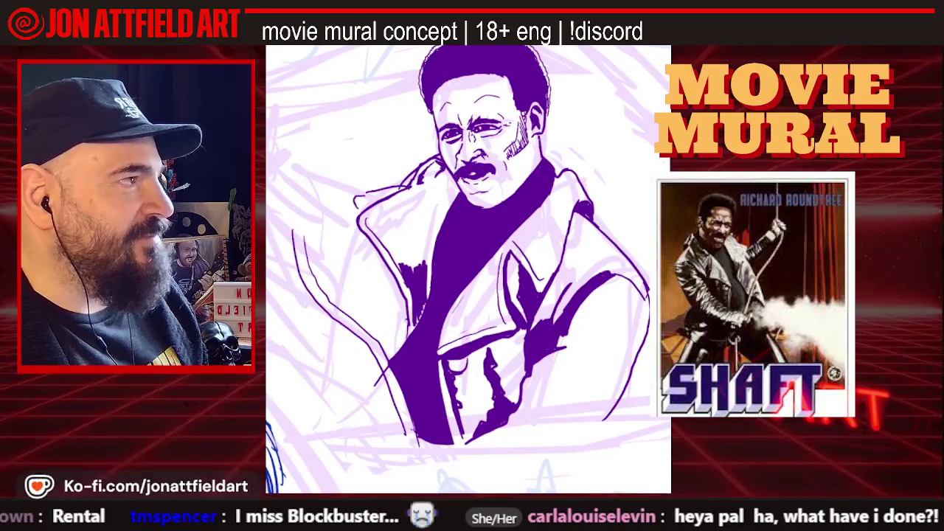
# Switch over to the Shaft trailer search results.
pyautogui.hotkey('alt', 'Tab')
pyautogui.click(303, 362)
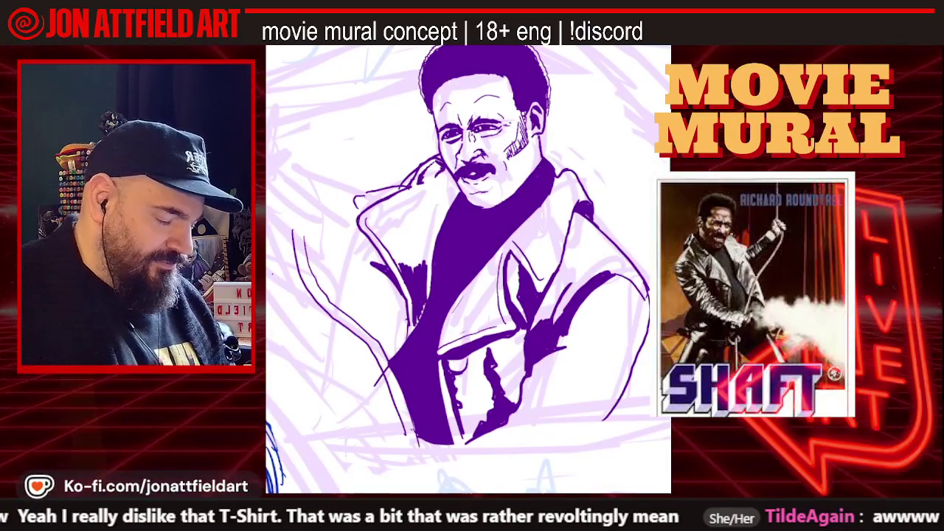
pyautogui.scroll(-2, 468, 269)
pyautogui.scroll(-3, 469, 269)
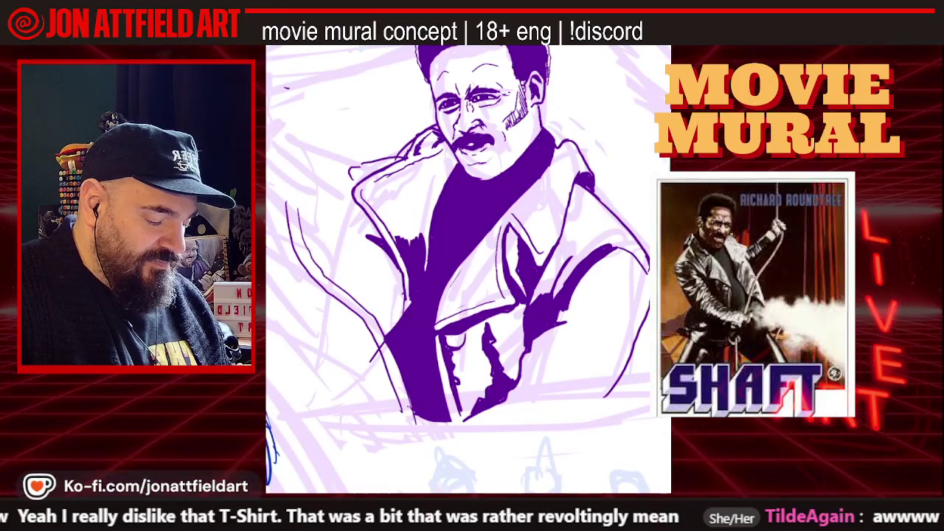
pyautogui.scroll(-3, 468, 269)
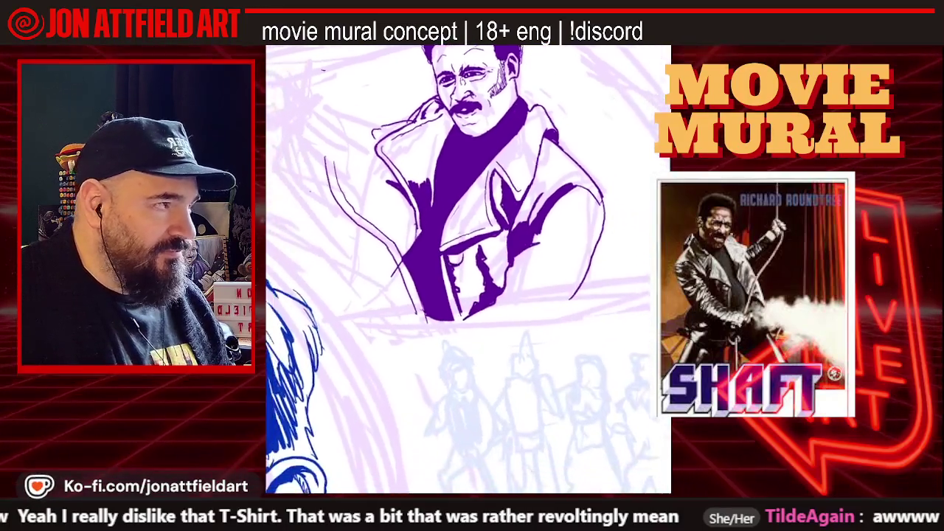
pyautogui.scroll(1, 468, 269)
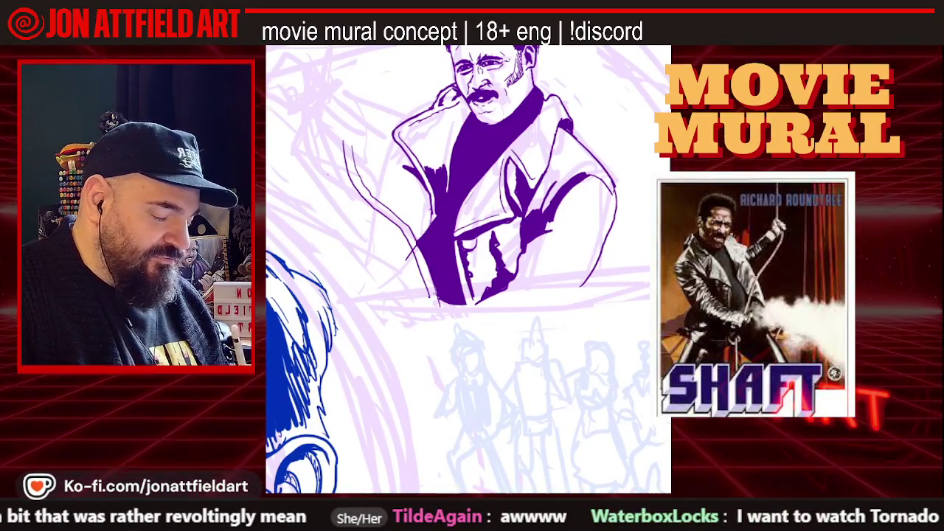
pyautogui.scroll(-2, 468, 269)
pyautogui.scroll(-2, 469, 269)
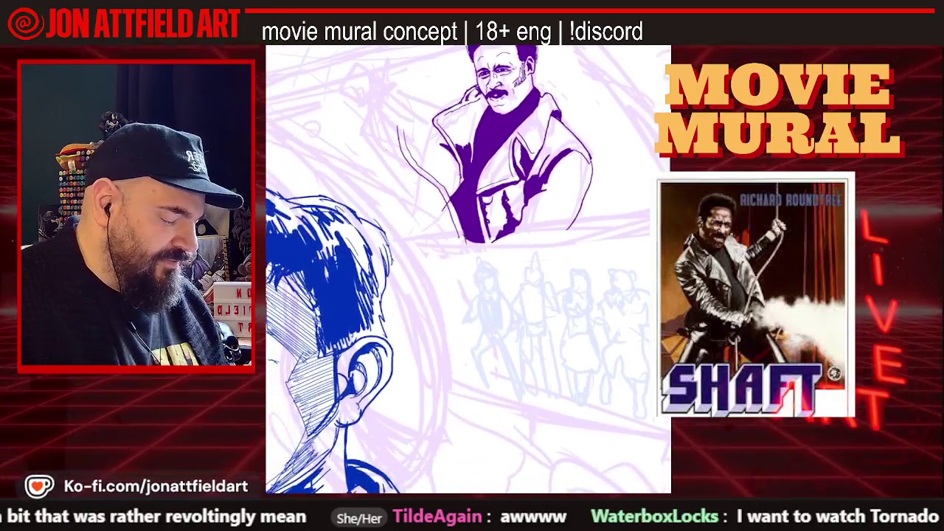
pyautogui.scroll(1, 468, 269)
pyautogui.scroll(1, 469, 269)
pyautogui.scroll(1, 469, 269)
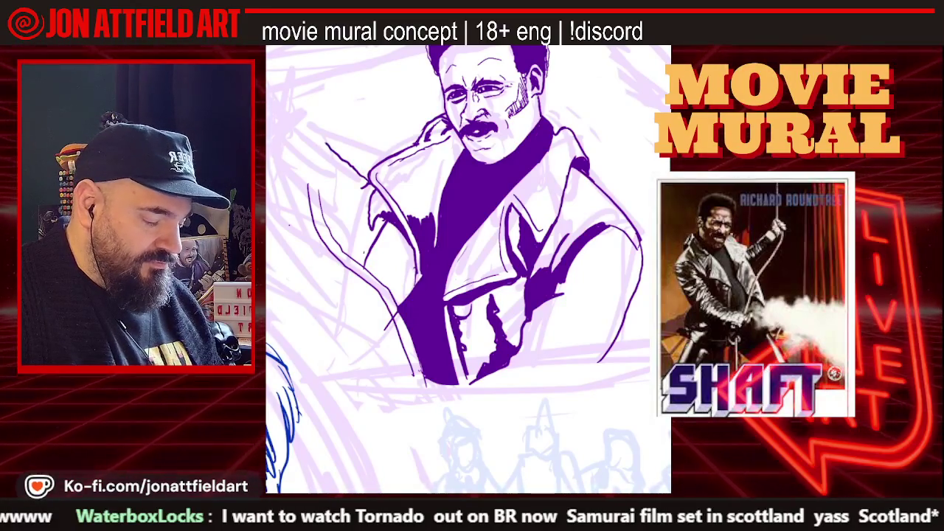
# Add a short coat stroke and extend the coat's left edge downward in purple.
pyautogui.scroll(-2, 469, 269)
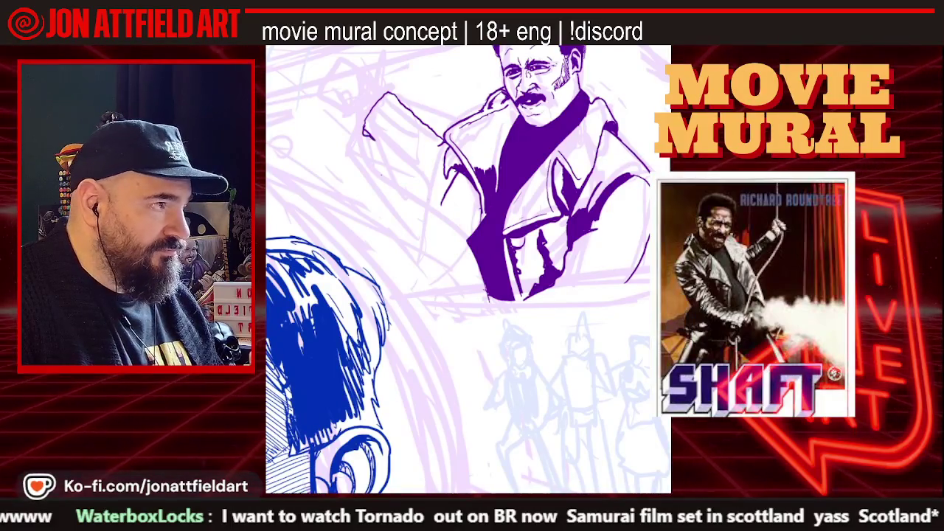
pyautogui.moveTo(410, 174); pyautogui.dragTo(424, 186)
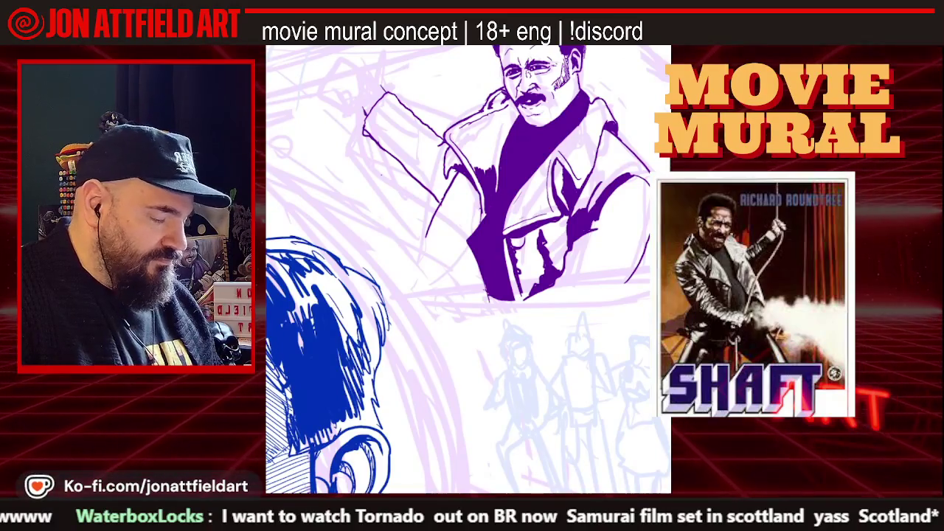
pyautogui.moveTo(441, 214); pyautogui.dragTo(407, 273)
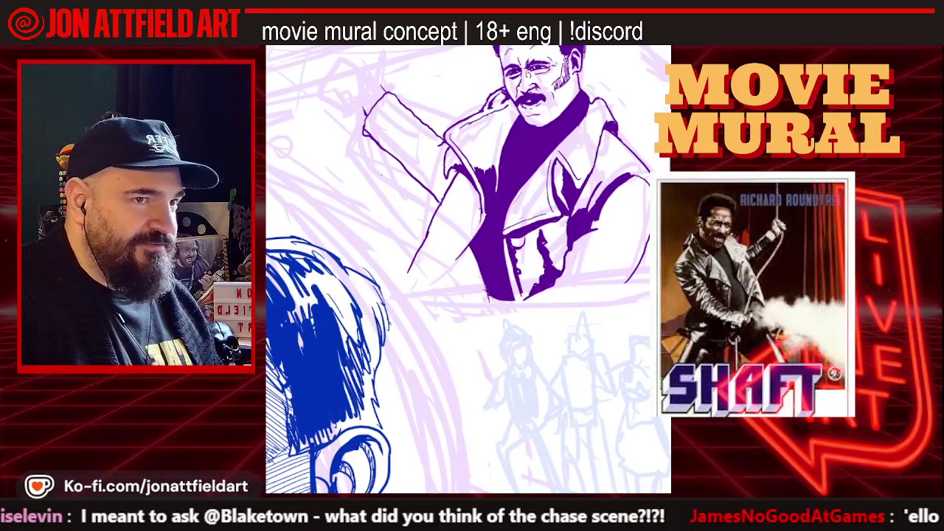
pyautogui.scroll(3, 468, 269)
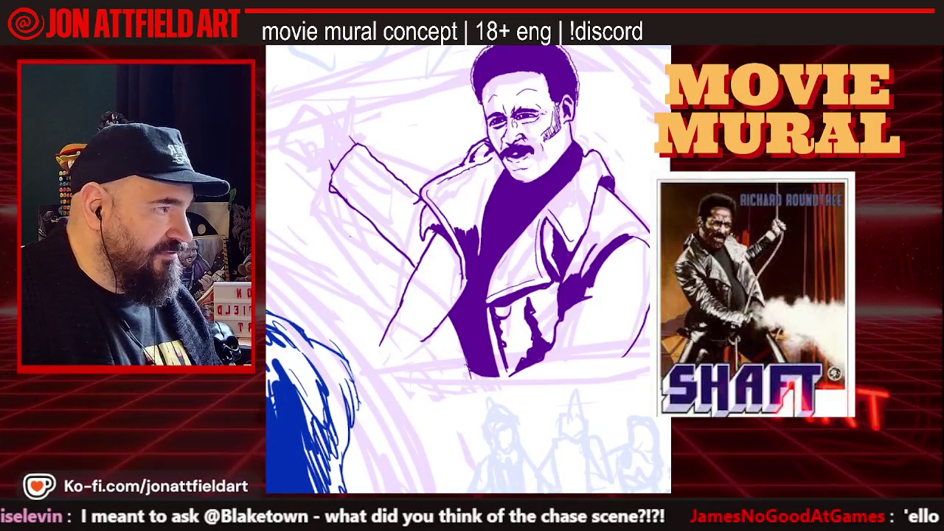
# Draw the bottom edge of Shaft's coat hem, then adjust the brush size.
pyautogui.moveTo(420, 338); pyautogui.dragTo(431, 376)
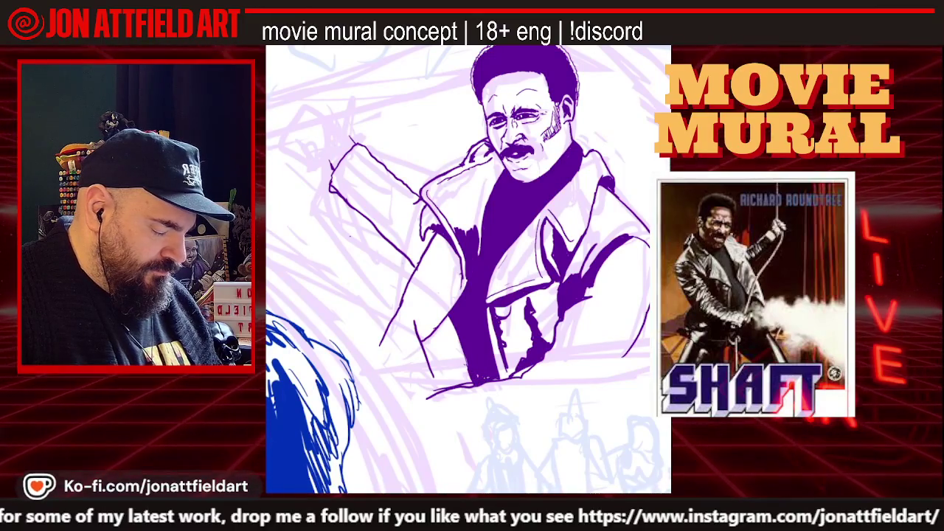
pyautogui.scroll(-3, 469, 270)
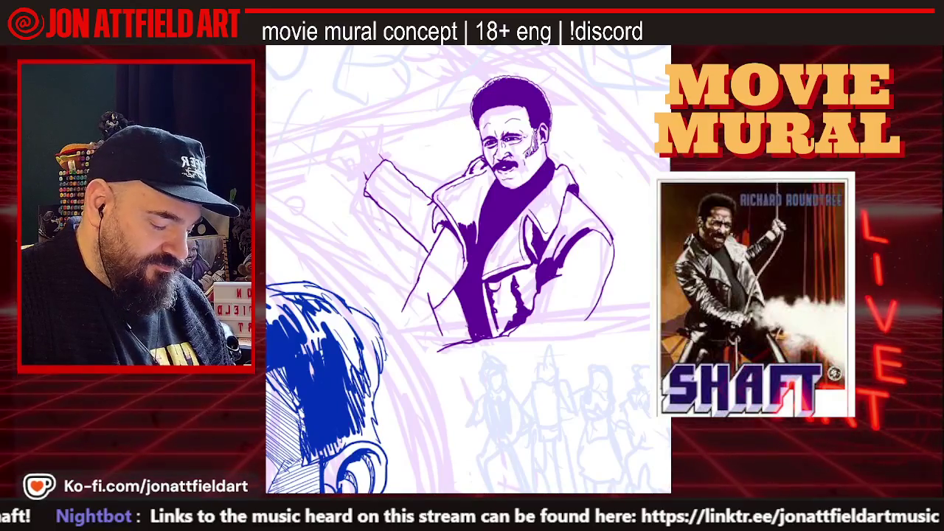
pyautogui.press(']')
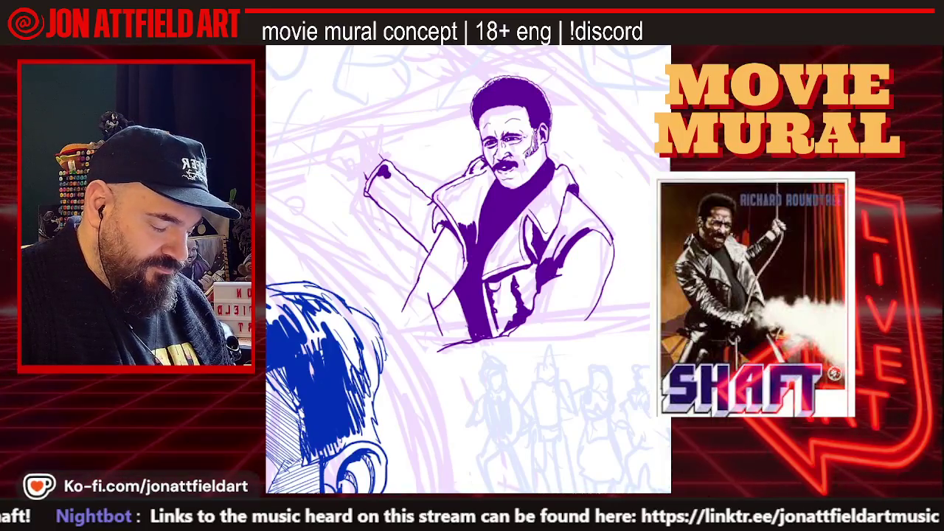
# Ink the first dark purple band on Shaft's raised arm with the 38% brush.
pyautogui.moveTo(392, 178); pyautogui.dragTo(411, 185)
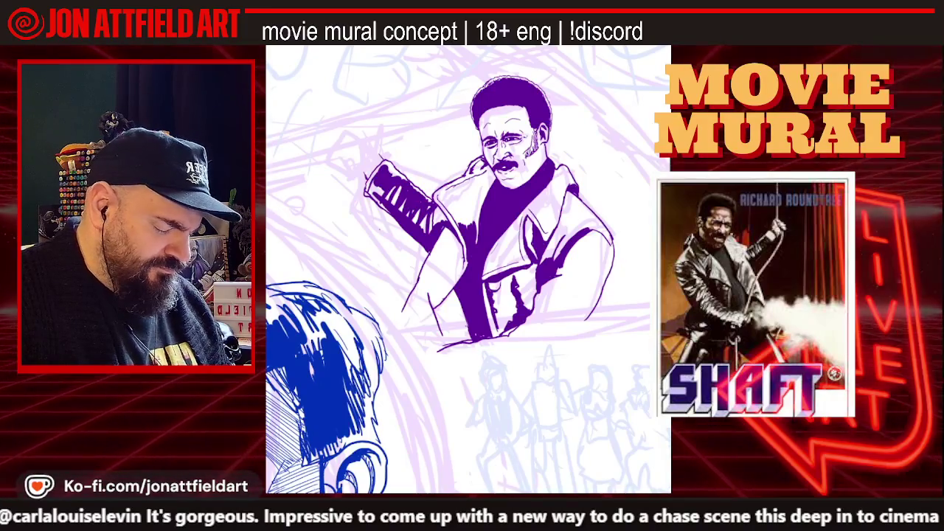
# Ink the raised arm's tip, its top edge, and darker lines on the raised hand.
pyautogui.scroll(-3, 468, 270)
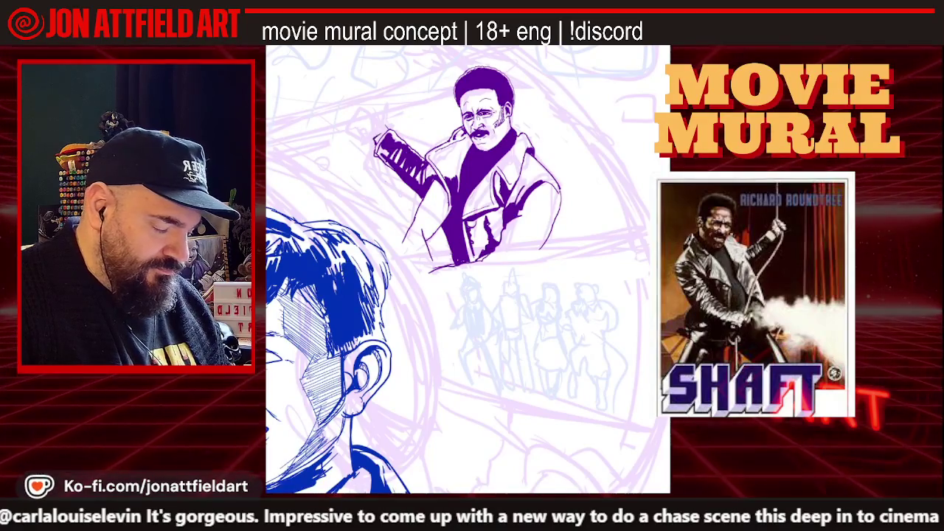
pyautogui.scroll(3, 389, 114)
pyautogui.scroll(2, 389, 115)
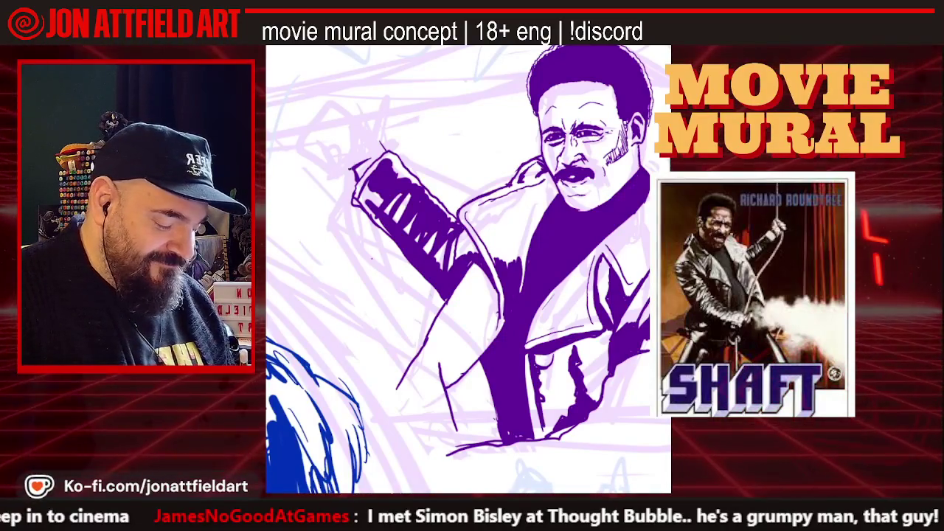
pyautogui.moveTo(344, 161)
pyautogui.mouseDown()
pyautogui.moveTo(351, 171)
pyautogui.moveTo(363, 132)
pyautogui.mouseUp()
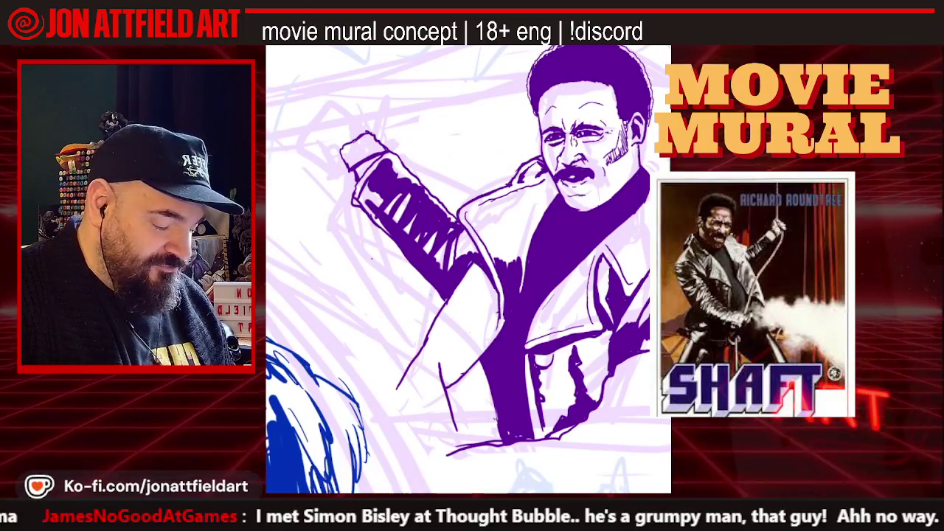
pyautogui.moveTo(348, 107); pyautogui.dragTo(359, 116)
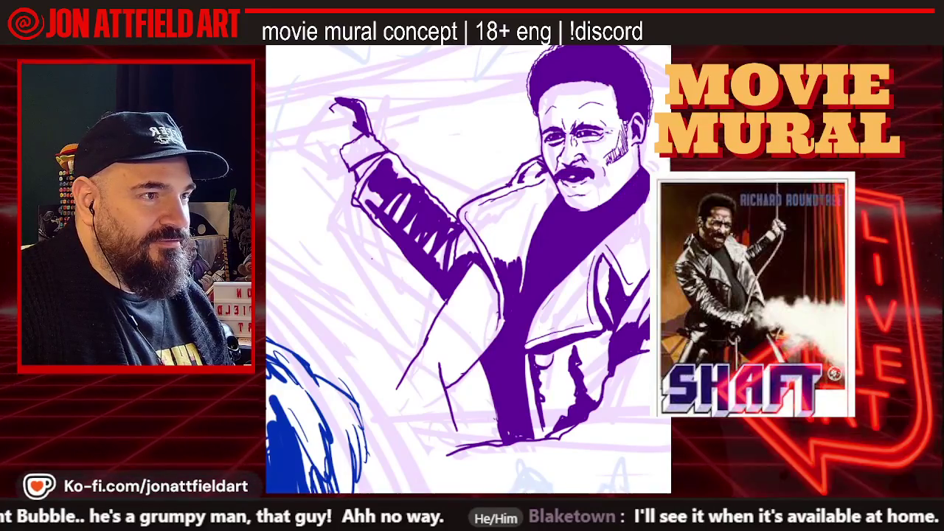
pyautogui.moveTo(353, 111); pyautogui.dragTo(330, 151)
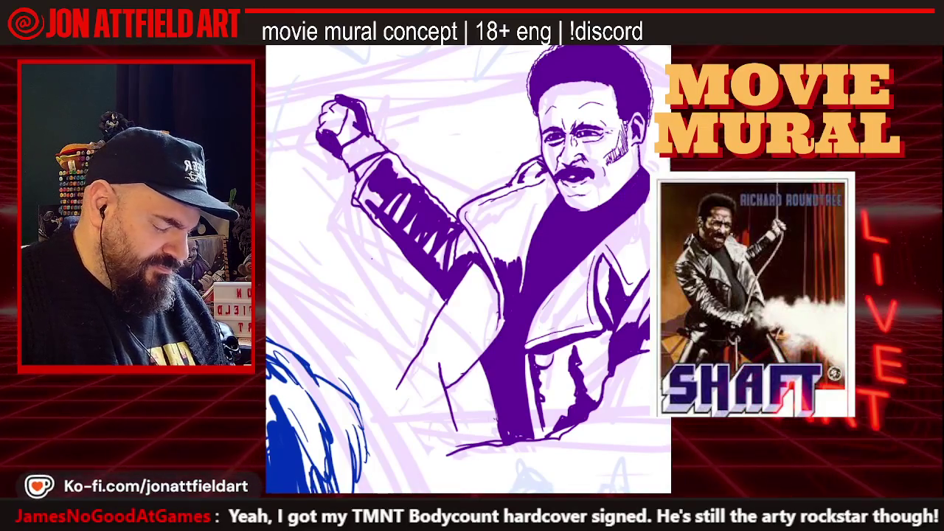
pyautogui.scroll(5, 369, 184)
pyautogui.scroll(2, 369, 185)
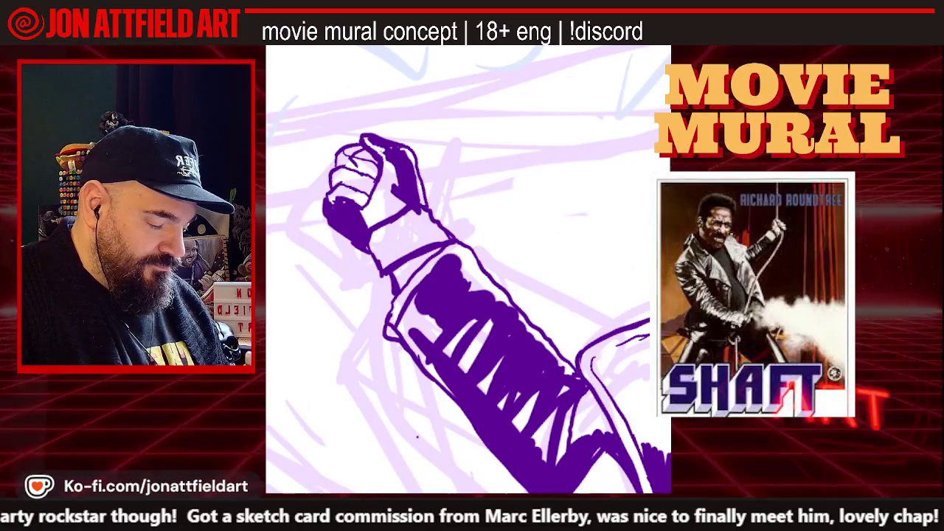
# Rotate the canvas to bring more of the figure's body into view.
pyautogui.moveTo(465, 295); pyautogui.dragTo(483, 262)
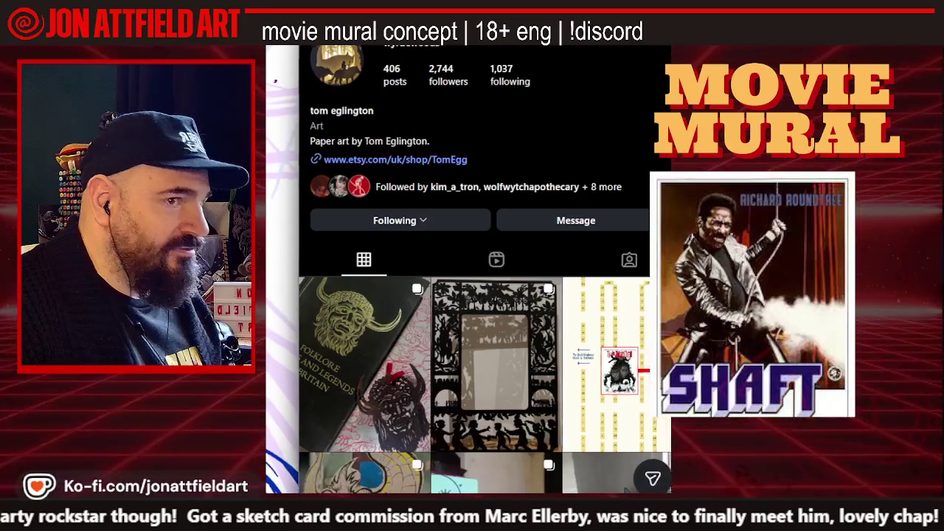
# Scroll down the paper-art profile grid and open the Season of the Witch video post.
pyautogui.scroll(-2, 457, 138)
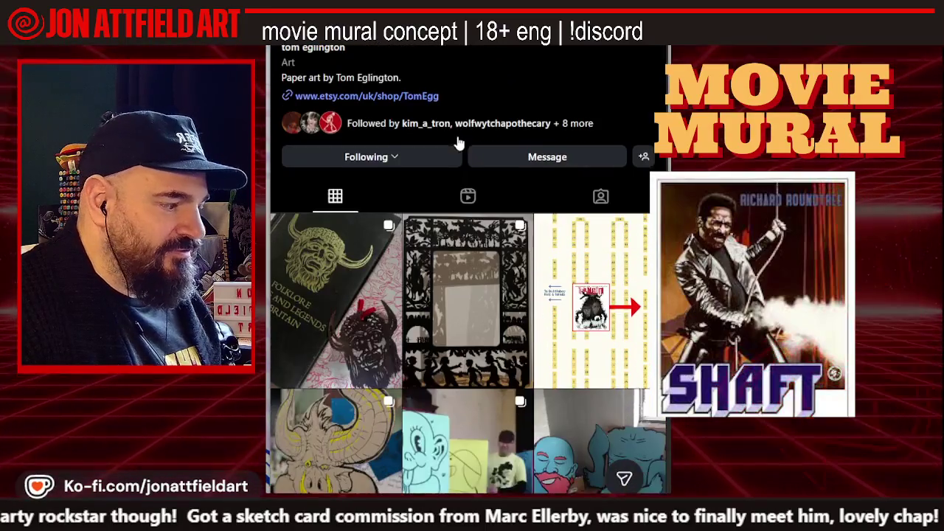
pyautogui.scroll(-5, 457, 140)
pyautogui.scroll(-1, 459, 144)
pyautogui.scroll(-2, 413, 163)
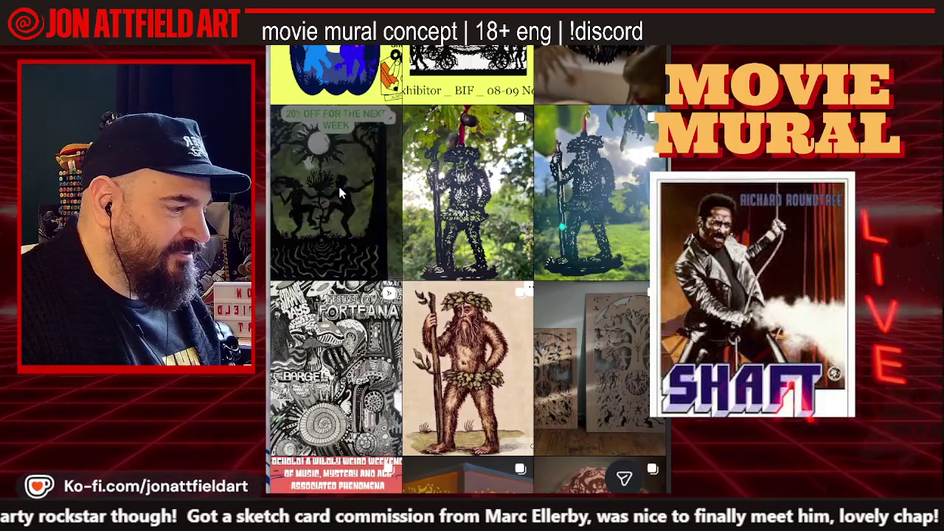
pyautogui.click(341, 192)
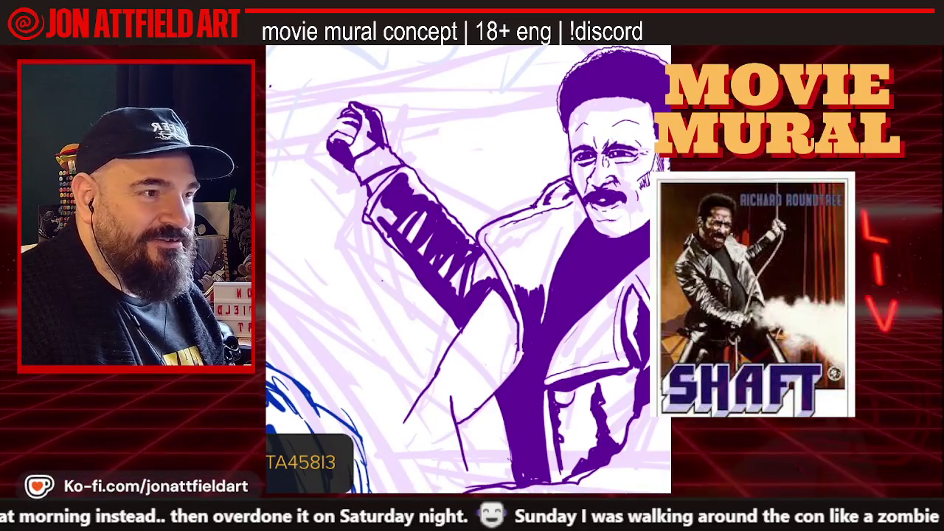
# Zoom around the Shaft figure and set the brush size to 40%.
pyautogui.scroll(-5, 469, 270)
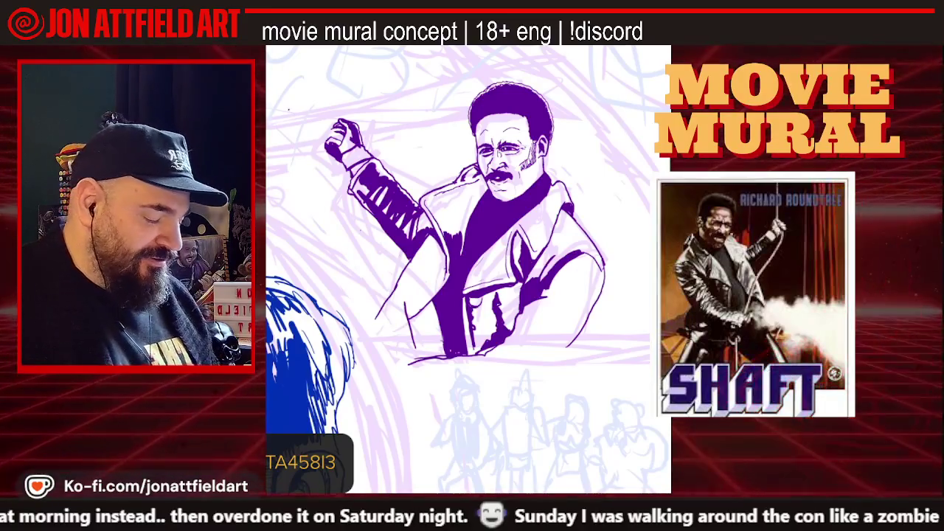
pyautogui.scroll(2, 464, 216)
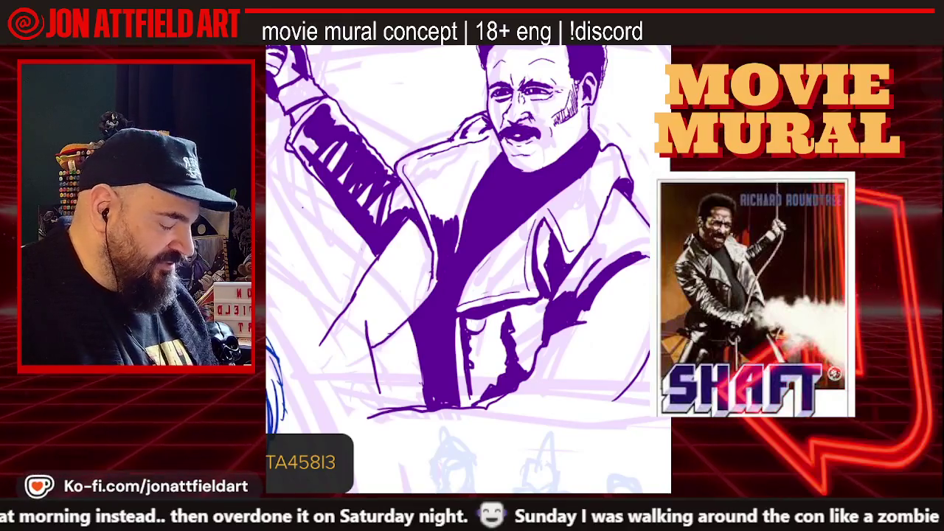
pyautogui.scroll(-3, 468, 270)
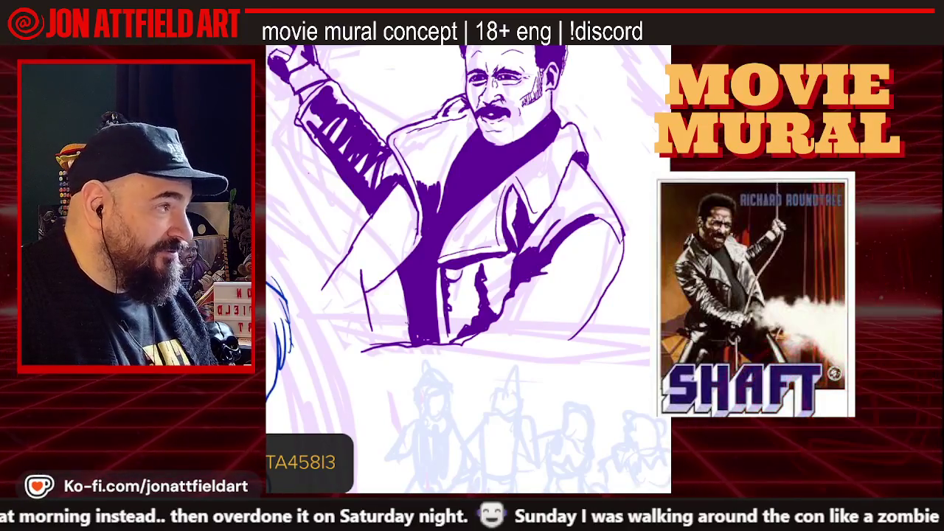
pyautogui.press(']')
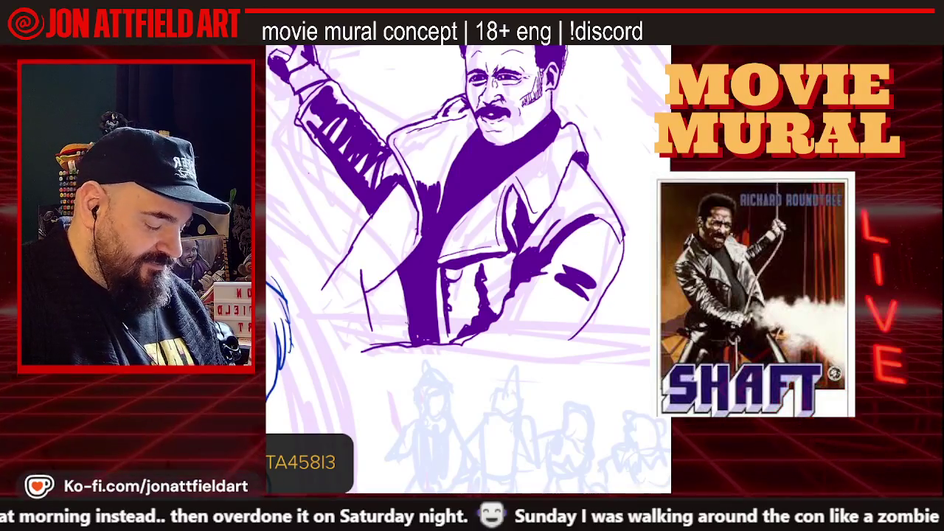
# Hatch two short dark purple shadow strokes on the coat's right side near the hand.
pyautogui.moveTo(561, 270); pyautogui.dragTo(605, 265)
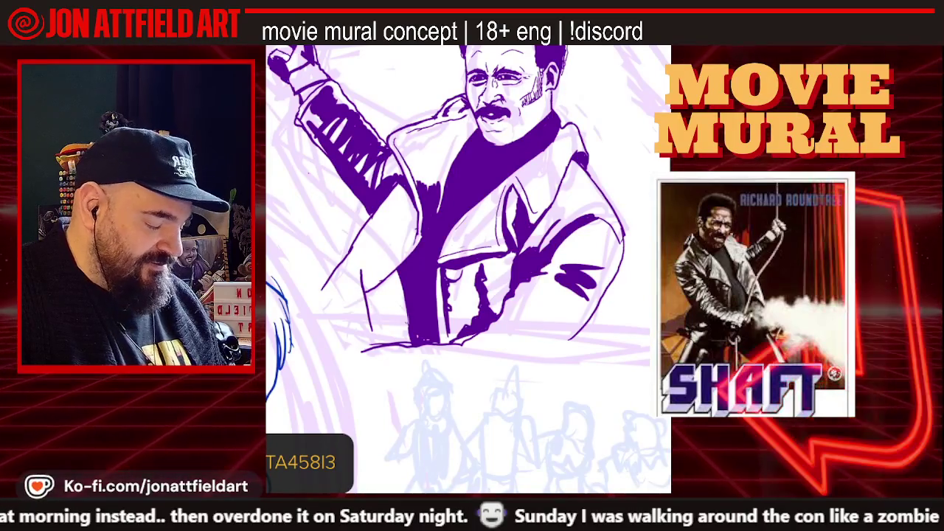
pyautogui.moveTo(574, 264); pyautogui.dragTo(614, 255)
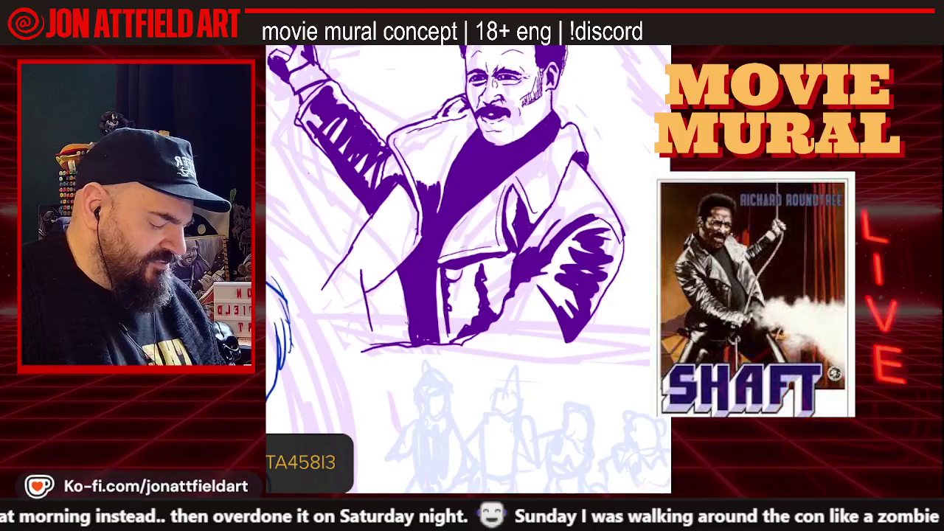
pyautogui.scroll(-2, 468, 269)
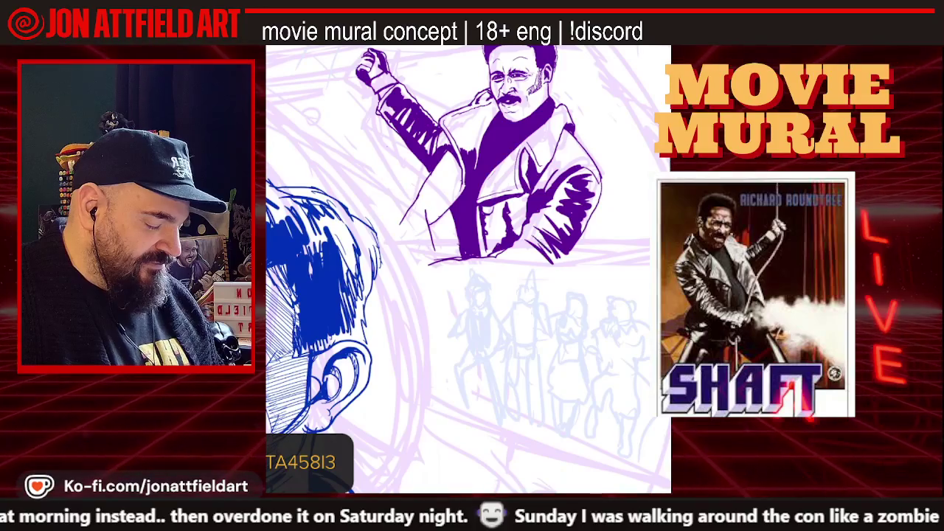
pyautogui.scroll(-3, 469, 269)
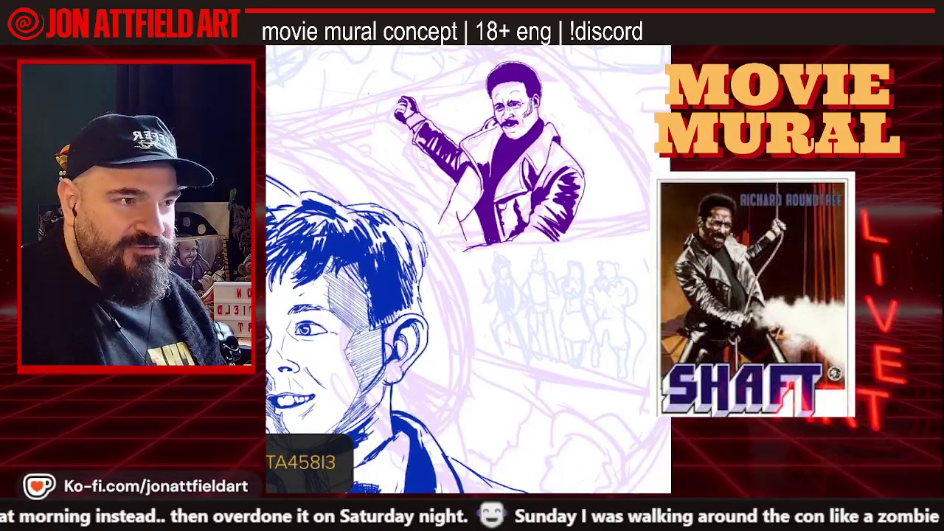
pyautogui.scroll(2, 478, 172)
pyautogui.scroll(1, 478, 172)
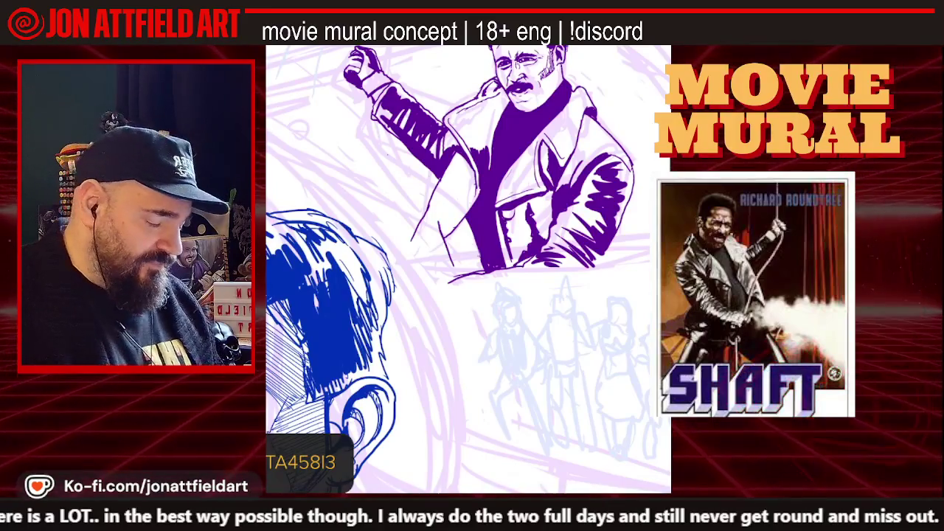
pyautogui.scroll(3, 468, 269)
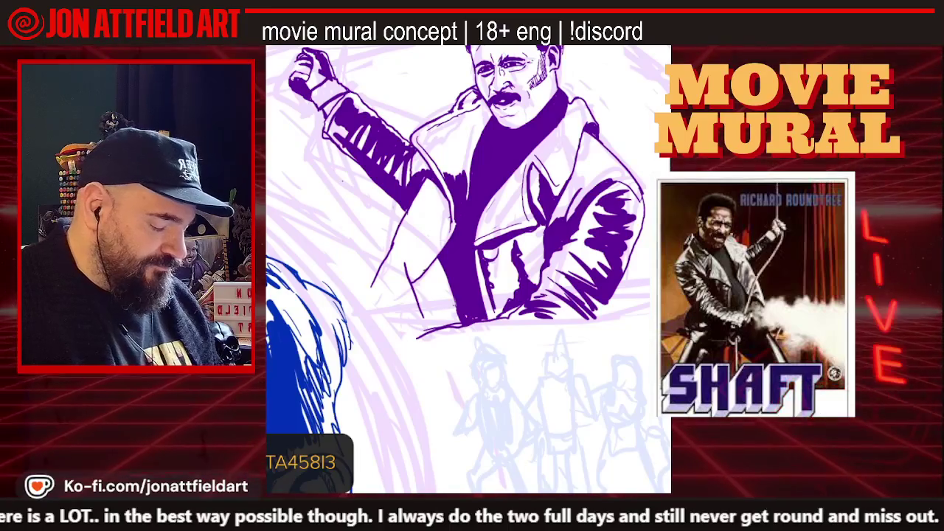
pyautogui.click(297, 233)
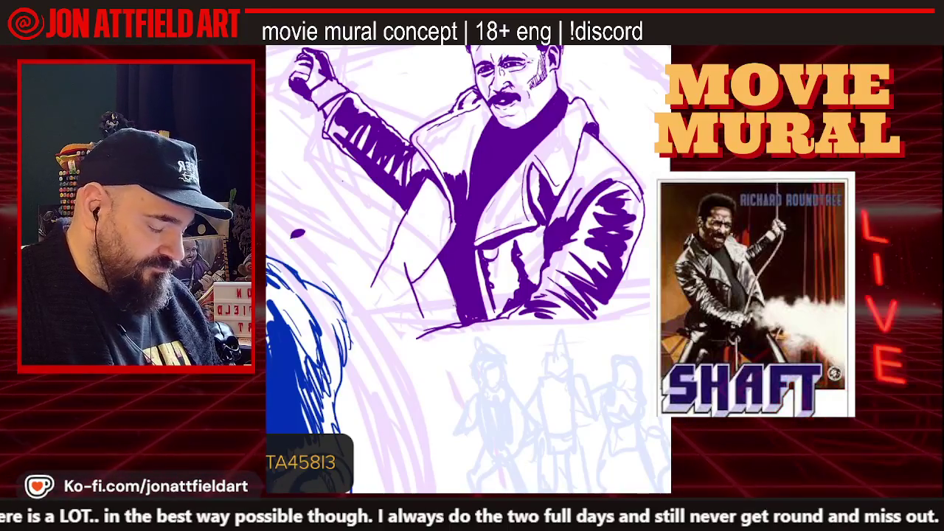
# Undo the stray dab and ink a dark purple stroke along the coat's lower-left edge.
pyautogui.hotkey('ctrl', 'z')
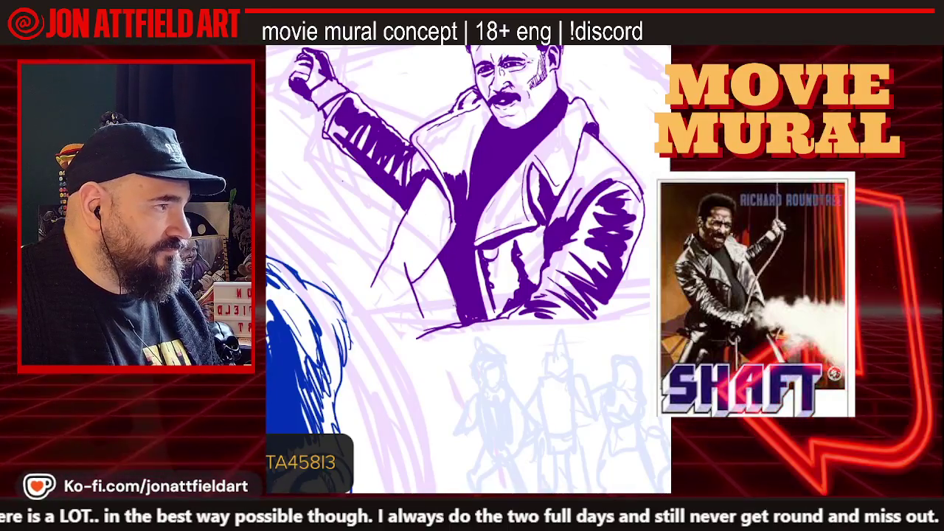
pyautogui.moveTo(441, 261); pyautogui.dragTo(417, 329)
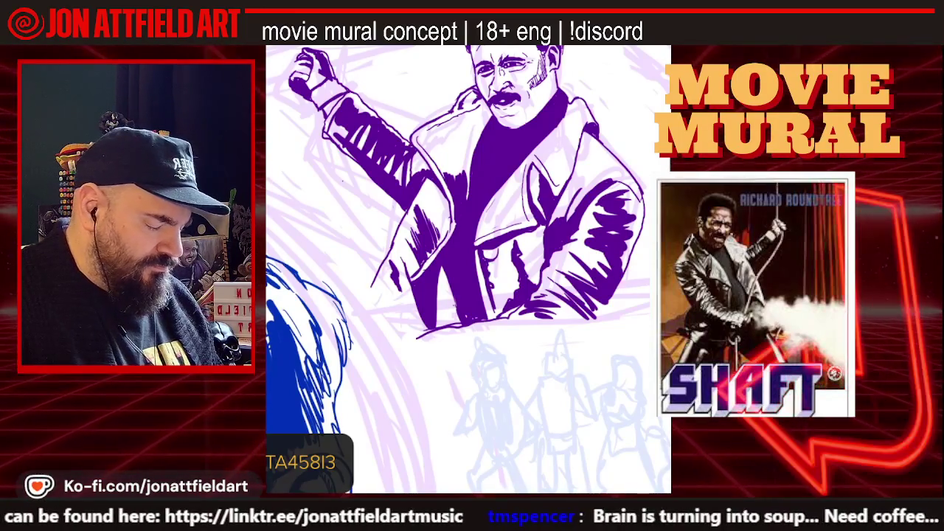
pyautogui.scroll(-3, 440, 186)
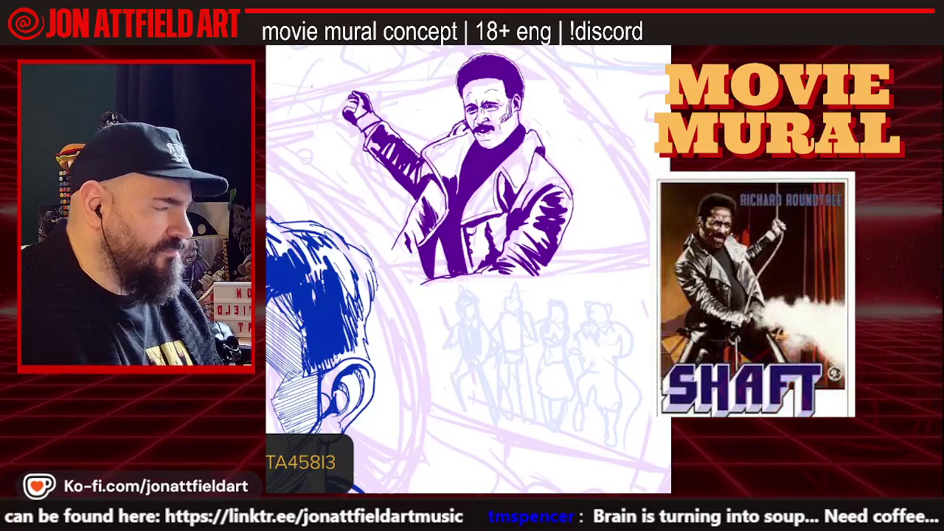
# Zoom in close on Shaft's raised arm and fist.
pyautogui.scroll(3, 469, 269)
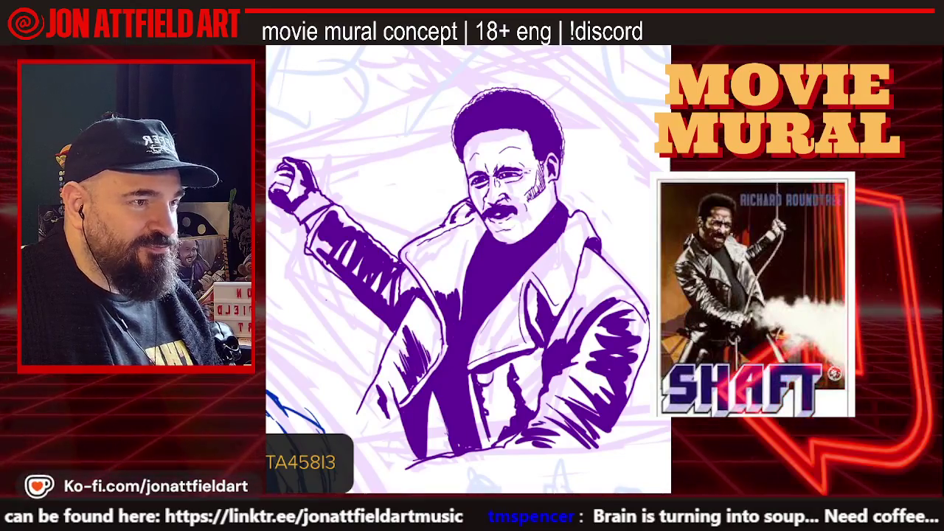
pyautogui.scroll(2, 468, 270)
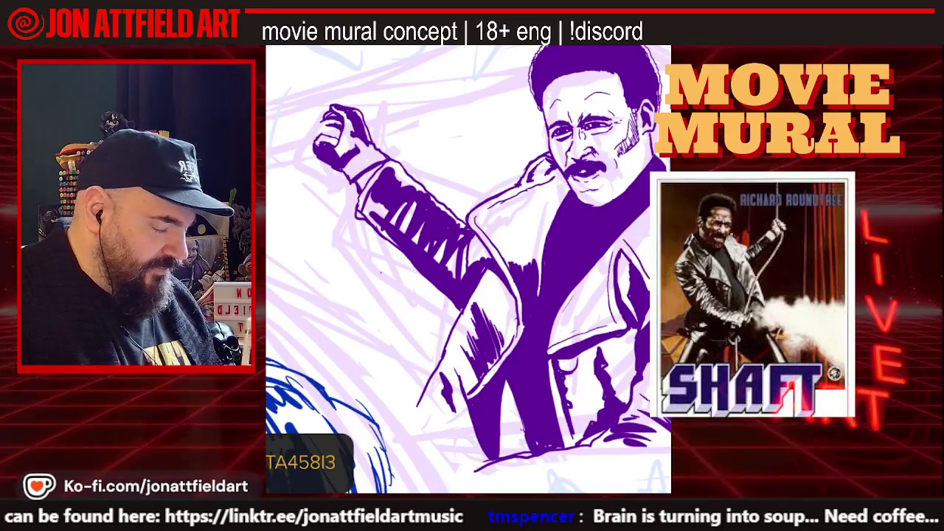
pyautogui.scroll(5, 383, 184)
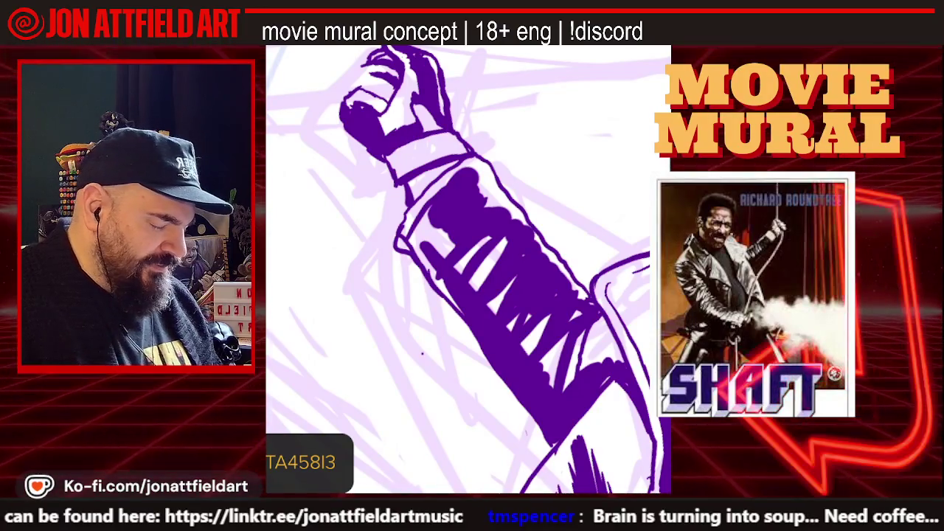
# Freehand-select Shaft's raised fist and nudge it slightly up and to the left.
pyautogui.scroll(-3, 468, 269)
pyautogui.press('s')
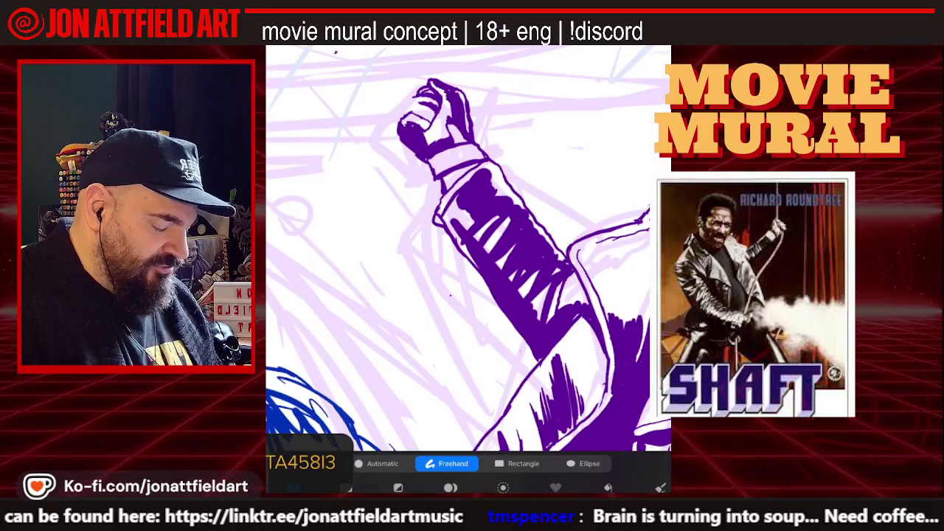
pyautogui.moveTo(427, 158); pyautogui.dragTo(443, 153)
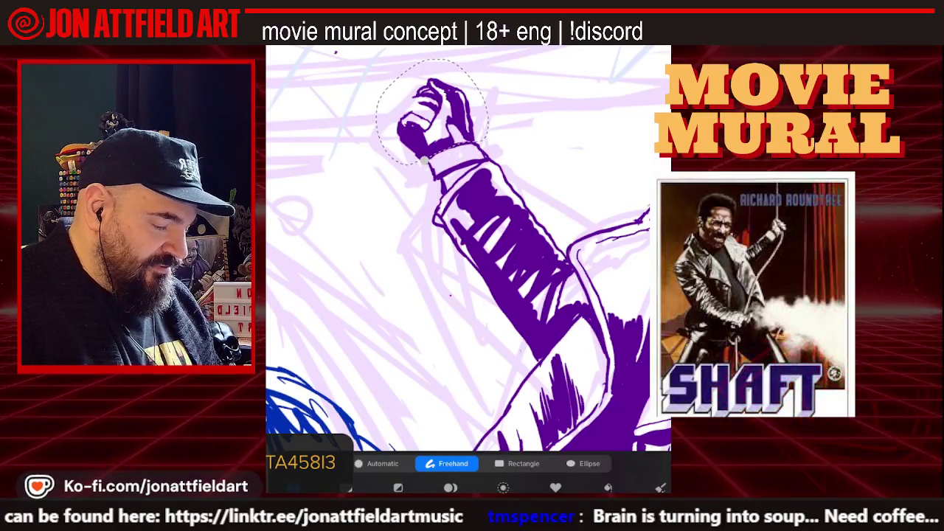
pyautogui.press('v')
pyautogui.moveTo(439, 118); pyautogui.dragTo(435, 113)
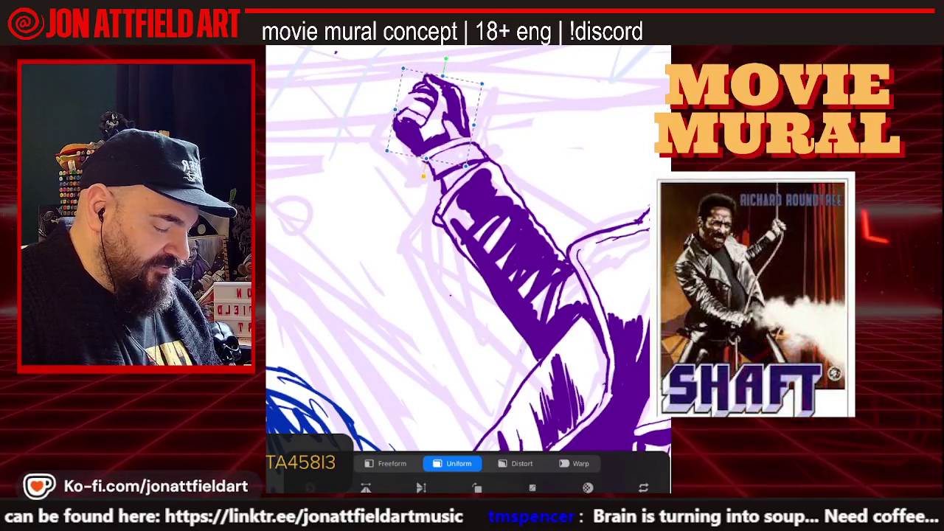
pyautogui.press('v')
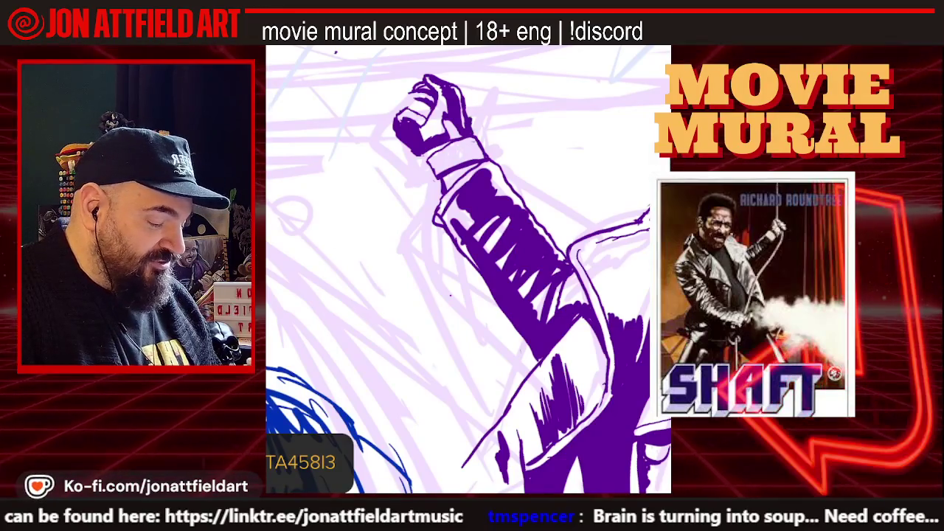
pyautogui.scroll(2, 468, 270)
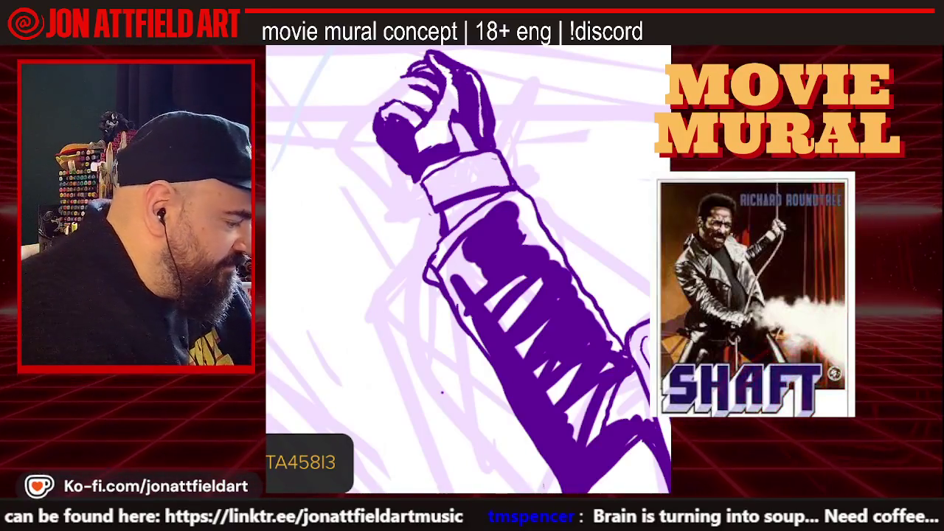
pyautogui.moveTo(469, 270); pyautogui.dragTo(517, 221)
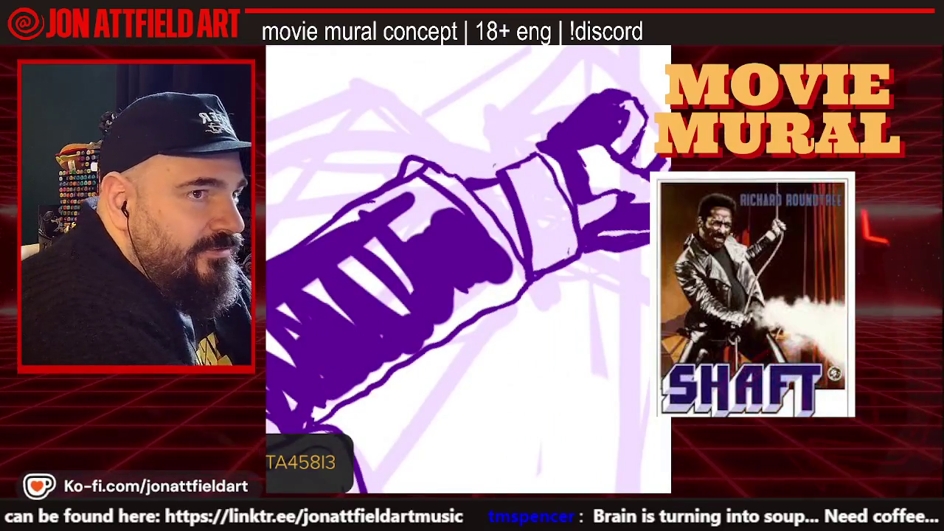
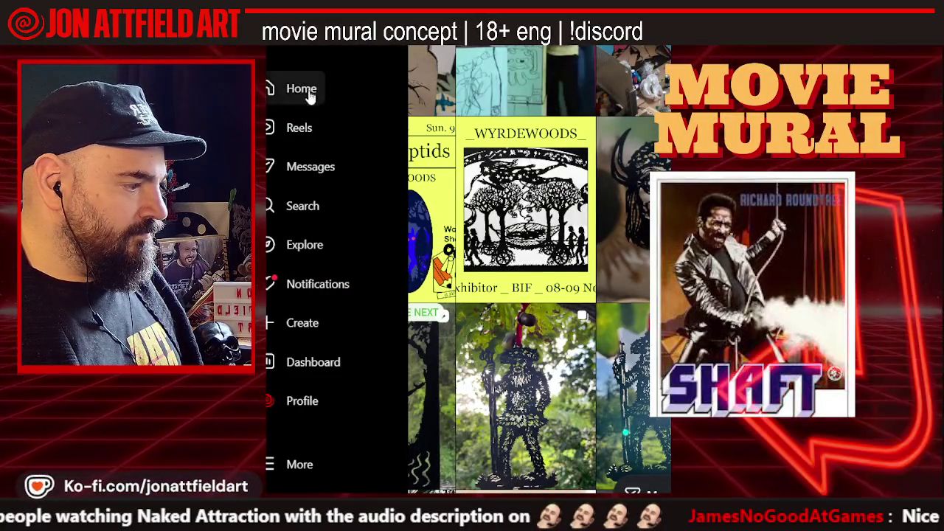
# Scroll back up to the top of the profile page.
pyautogui.scroll(1, 332, 96)
pyautogui.scroll(2, 383, 110)
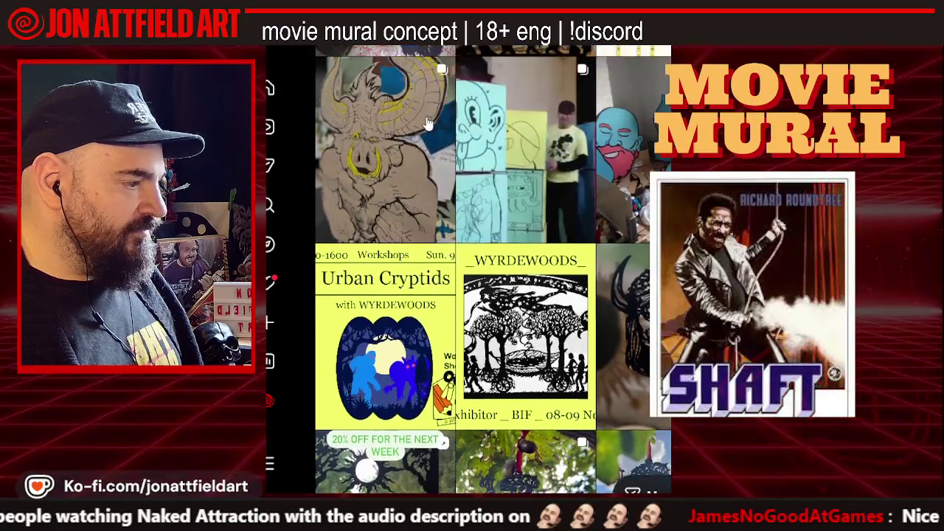
pyautogui.scroll(3, 427, 122)
pyautogui.scroll(3, 427, 122)
pyautogui.scroll(2, 427, 122)
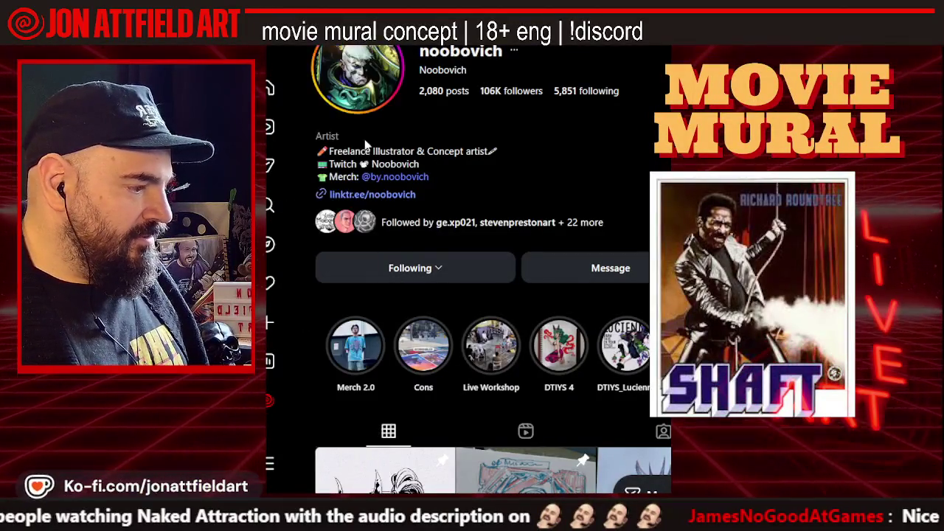
# View both slides of the illustrator's red-haired merch design post, then close it.
pyautogui.scroll(-1, 523, 153)
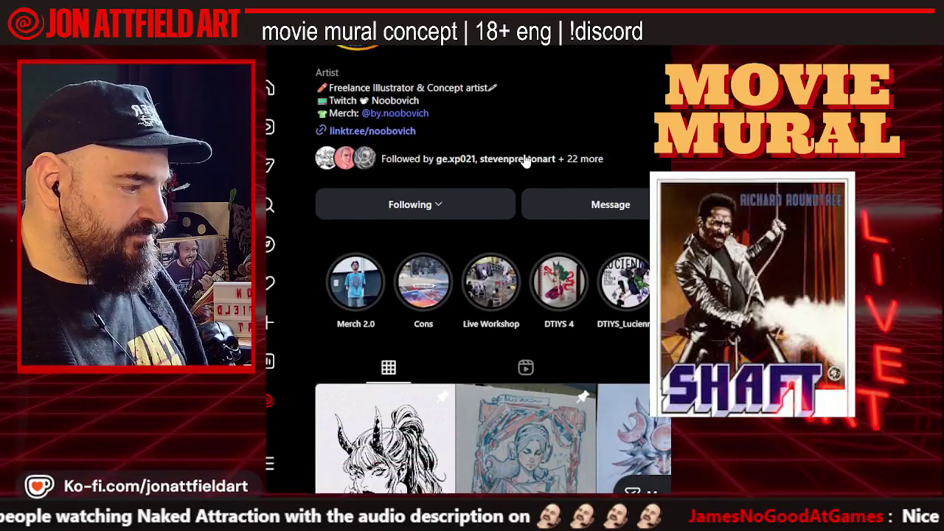
pyautogui.scroll(-2, 523, 162)
pyautogui.scroll(-1, 524, 159)
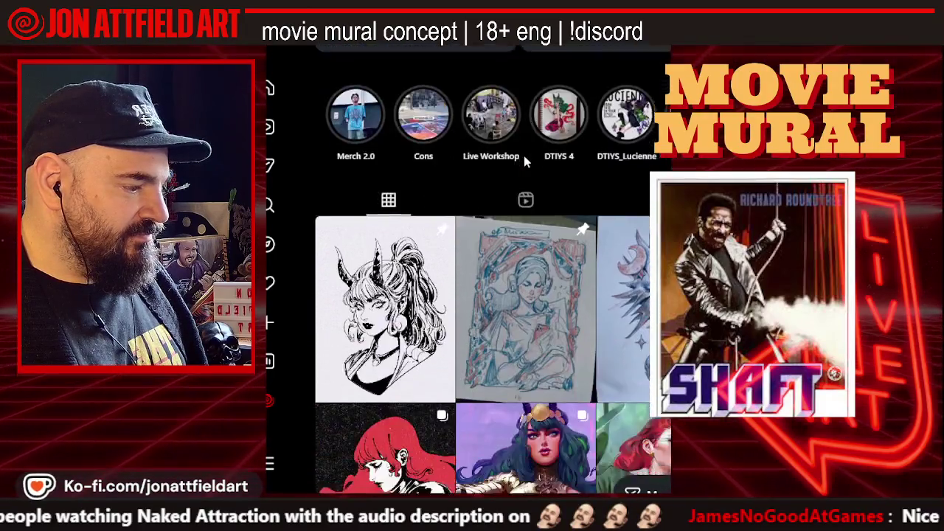
pyautogui.scroll(-1, 524, 156)
pyautogui.scroll(-2, 524, 155)
pyautogui.click(419, 199)
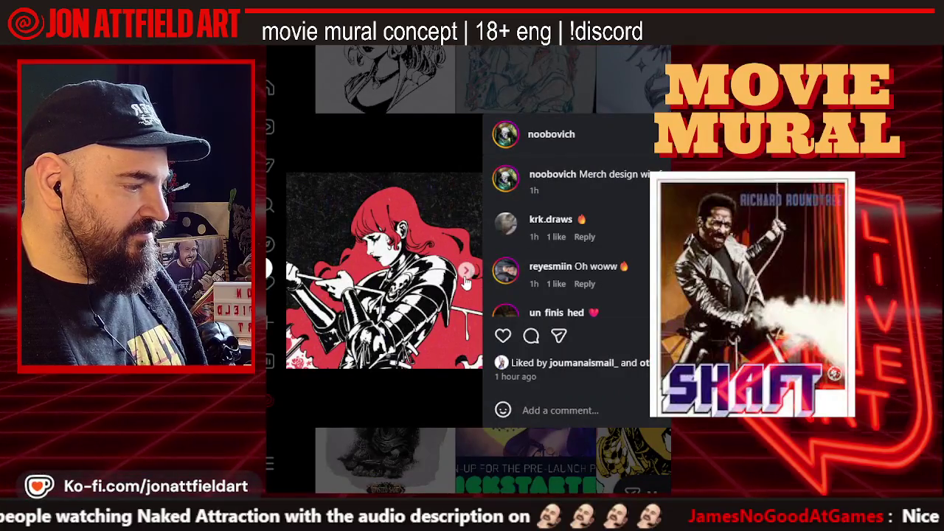
pyautogui.click(465, 273)
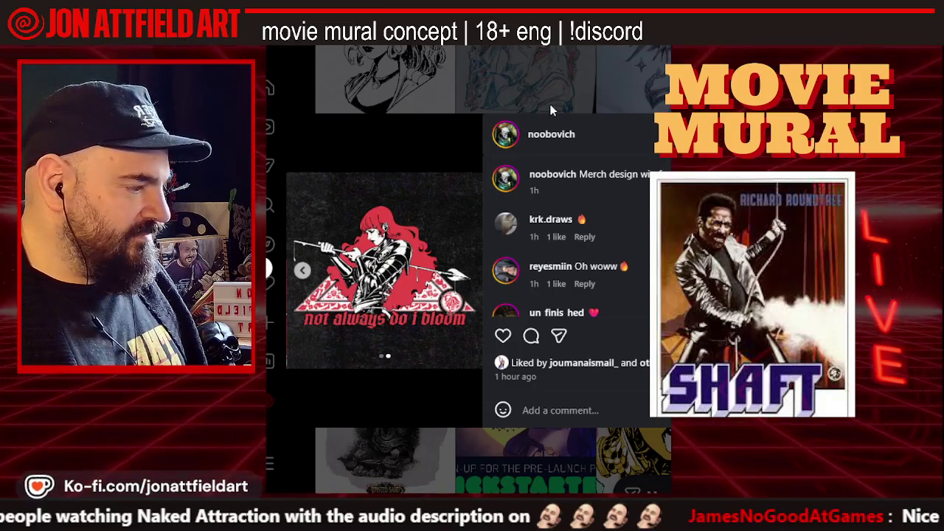
pyautogui.click(550, 110)
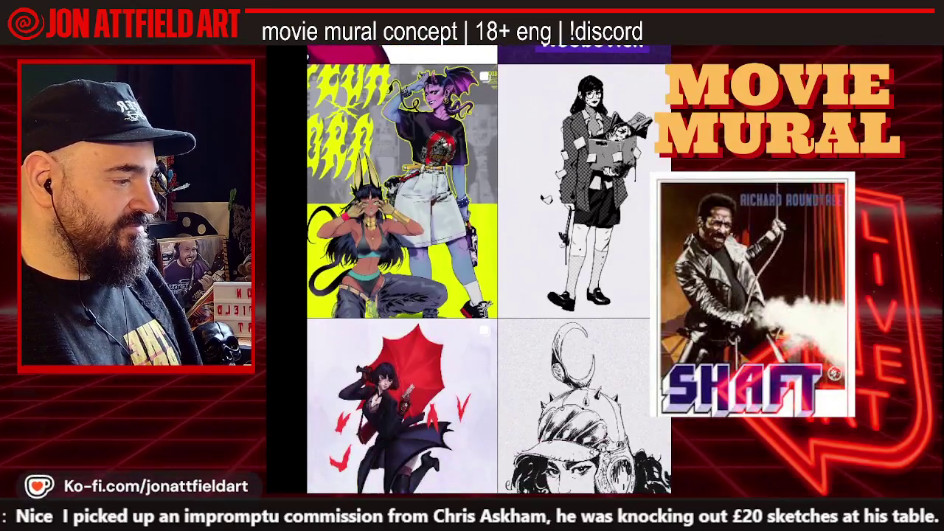
# Enlarge the yellow-background artwork of the purple demon girl and Anubis-eared character, then close it.
pyautogui.scroll(-1, 504, 116)
pyautogui.click(492, 117)
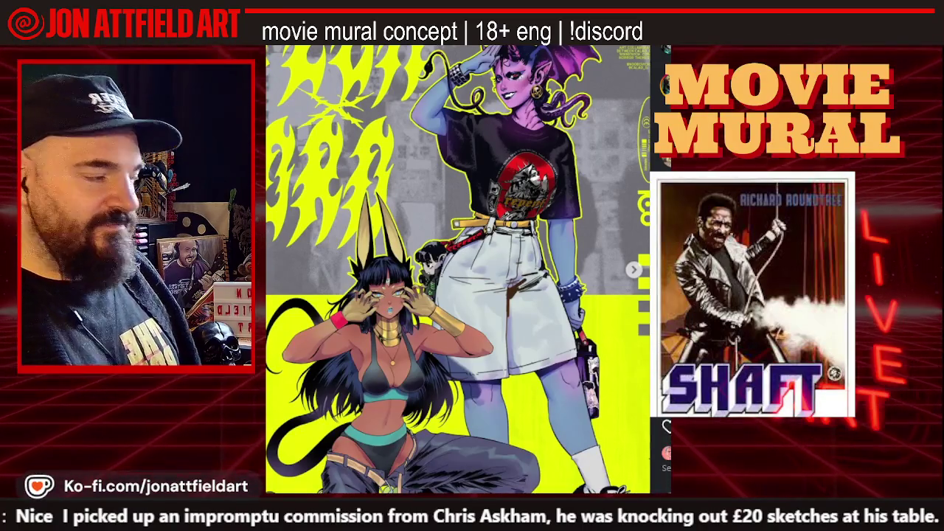
pyautogui.press('Escape')
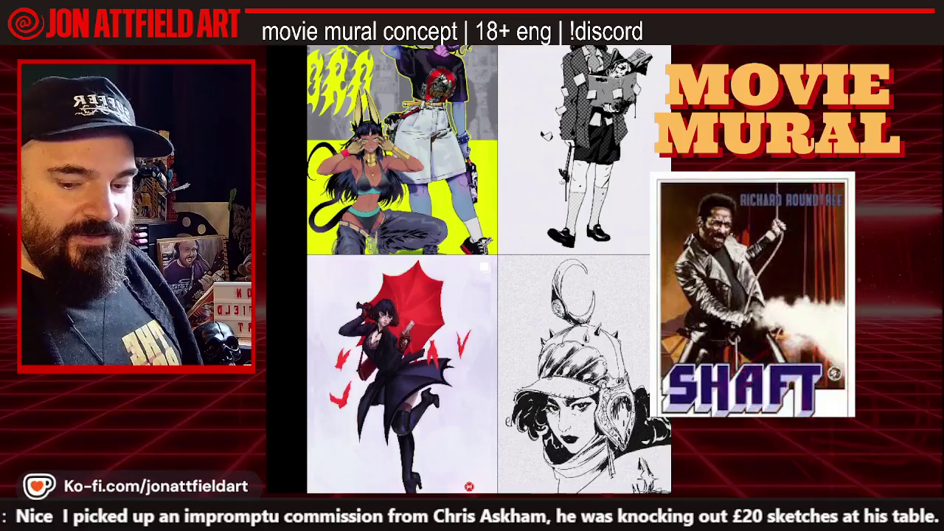